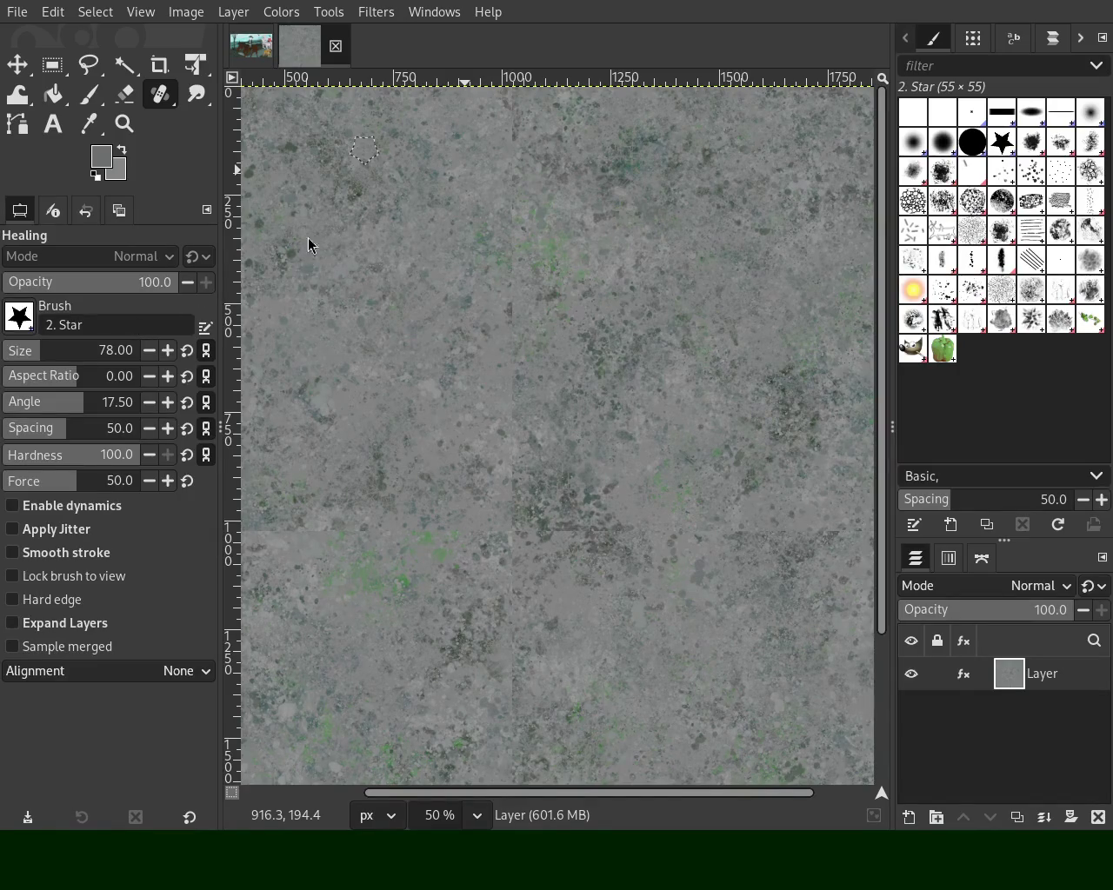
Zoom the view to fit the whole tiled concrete texture
{"action": "left_click", "coordinate": [124, 122]}
{"action": "scroll", "coordinate": [564, 279], "scroll_direction": "down", "scroll_amount": 2}
{"action": "scroll", "coordinate": [551, 281], "scroll_direction": "down", "scroll_amount": 1}
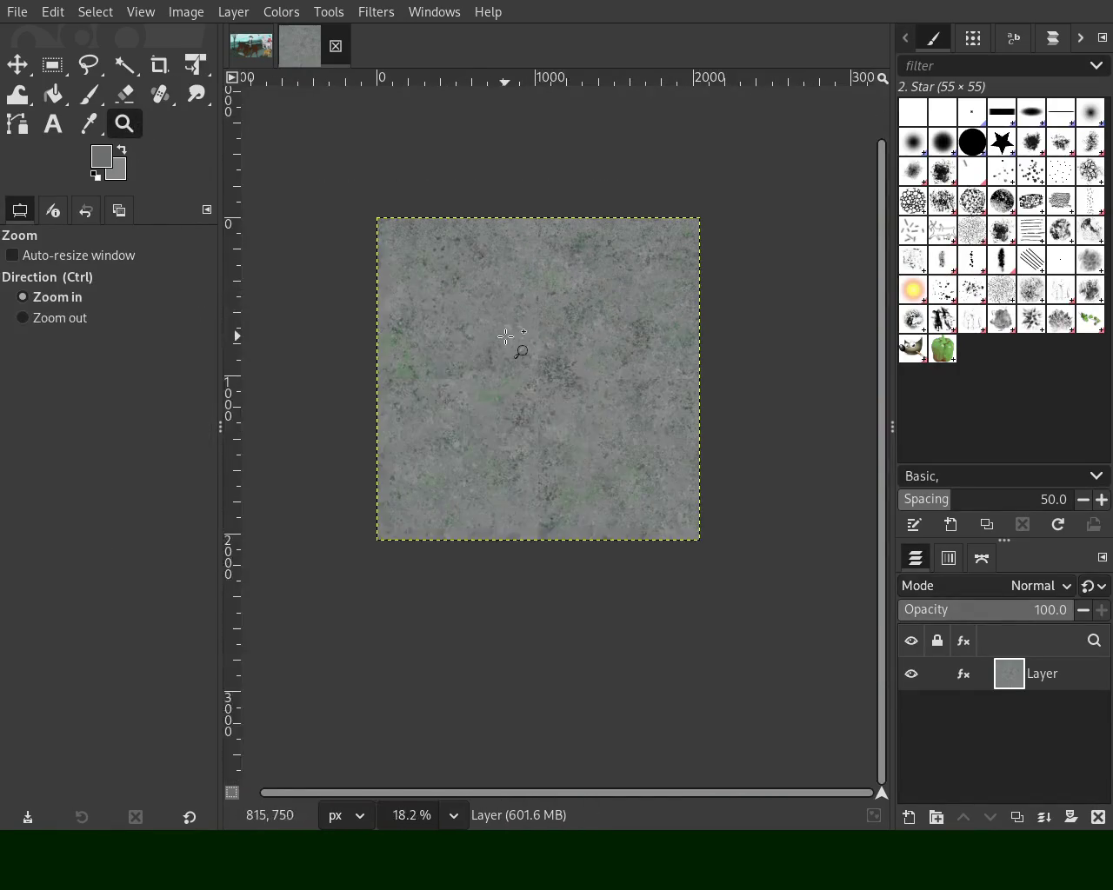
{"action": "scroll", "coordinate": [504, 335], "scroll_direction": "up", "scroll_amount": 3}
{"action": "scroll", "coordinate": [505, 336], "scroll_direction": "up", "scroll_amount": 1}
{"action": "scroll", "coordinate": [432, 318], "scroll_direction": "down", "scroll_amount": 1}
{"action": "scroll", "coordinate": [442, 324], "scroll_direction": "down", "scroll_amount": 1}
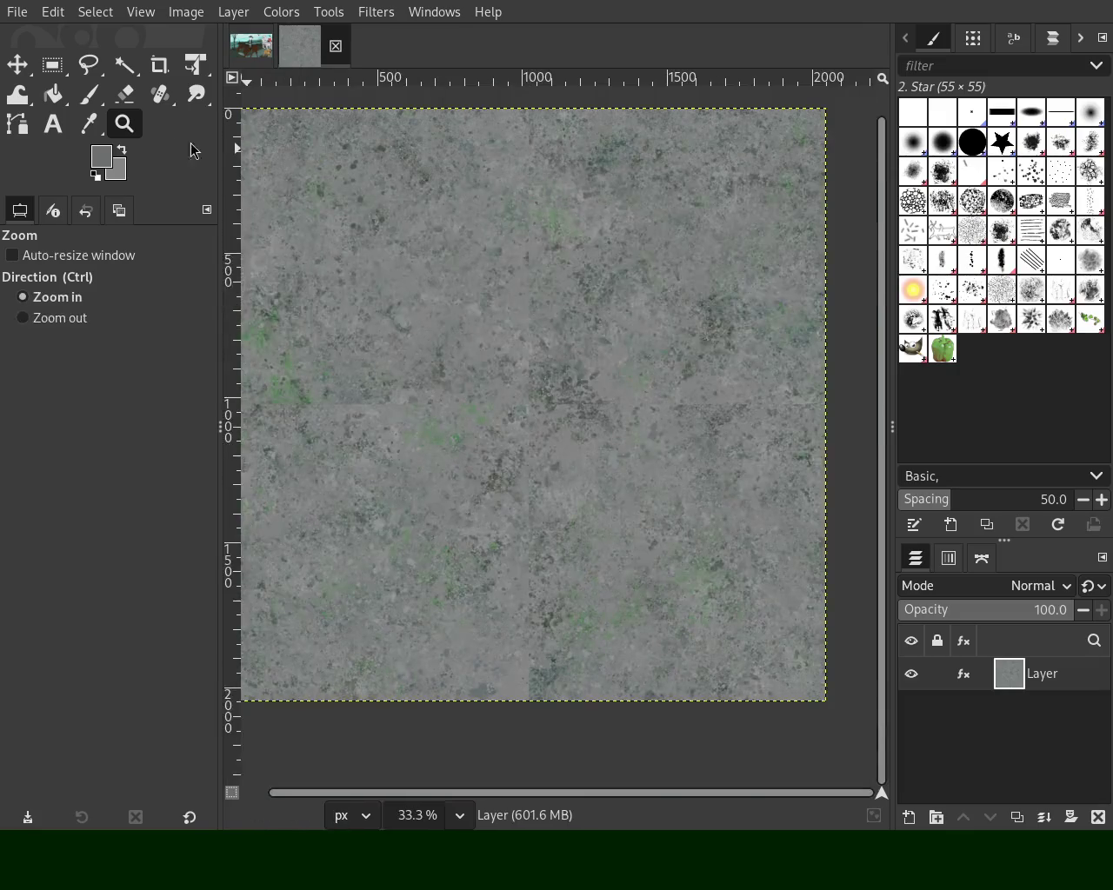
{"action": "left_click", "coordinate": [88, 94]}
Heal a straight strip down the seam from a set source, then undo a follow-up source pick
{"action": "left_click", "coordinate": [158, 94]}
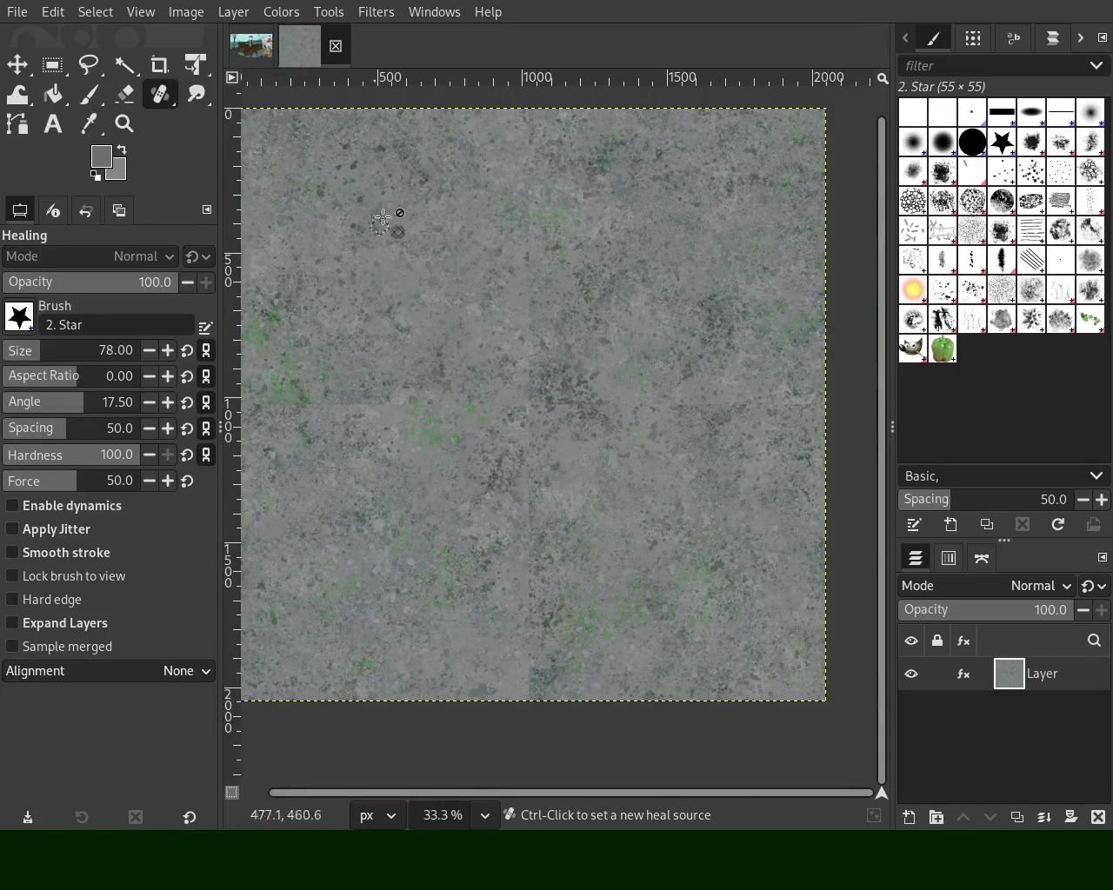
{"action": "left_click", "coordinate": [413, 185], "text": "ctrl"}
{"action": "left_click", "coordinate": [526, 117]}
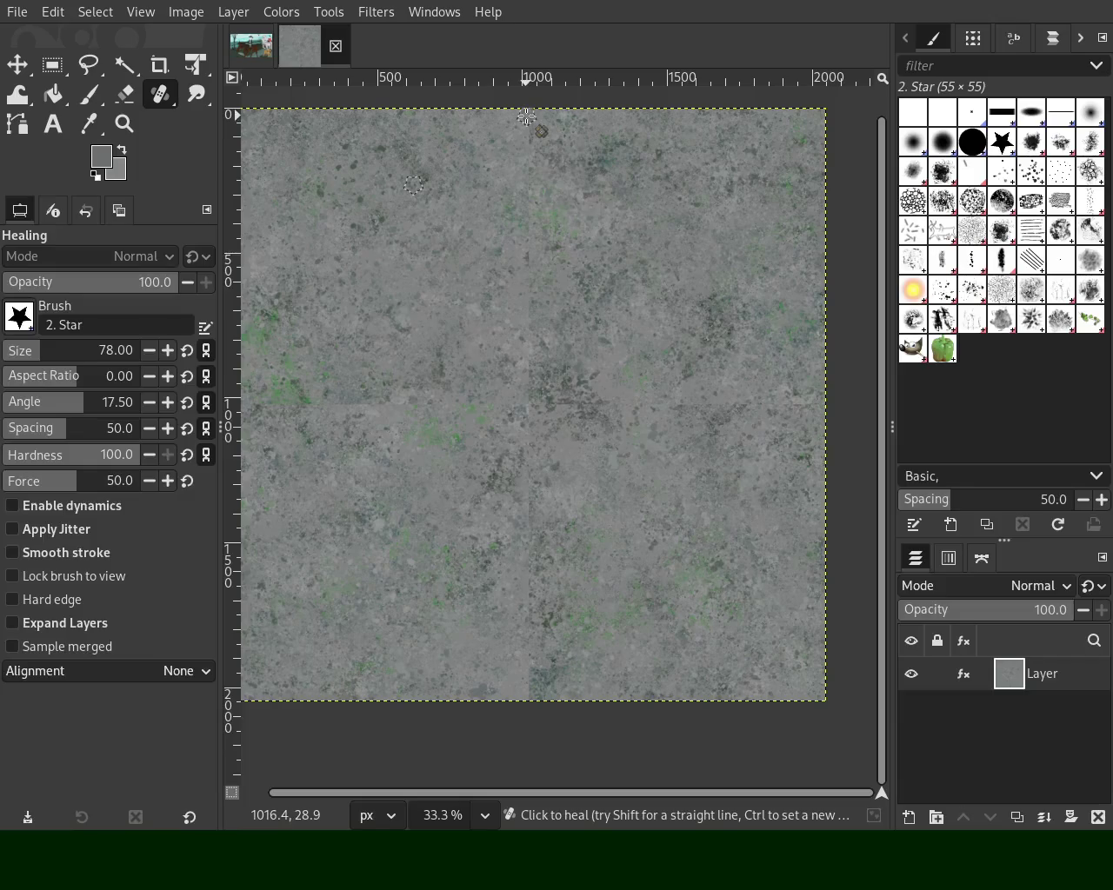
{"action": "left_click", "coordinate": [530, 321], "text": "shift"}
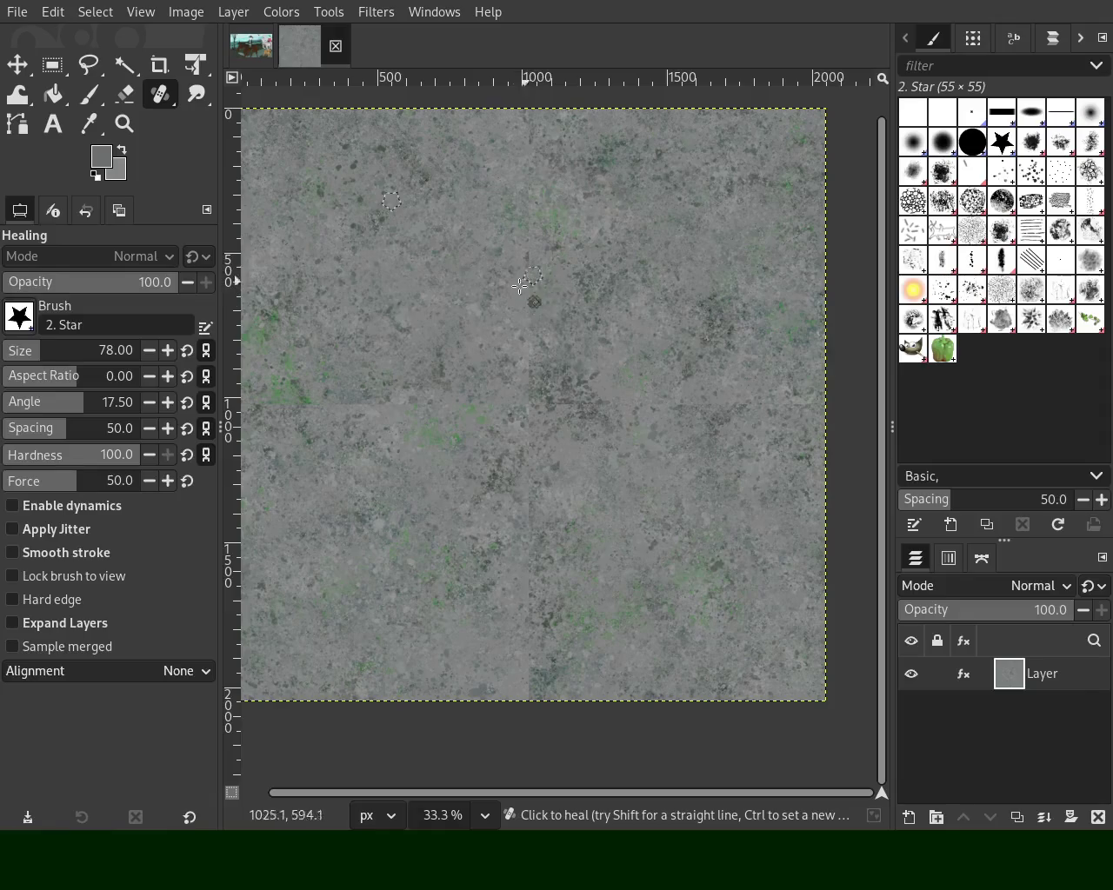
{"action": "left_click", "coordinate": [588, 329], "text": "ctrl"}
{"action": "key", "text": "ctrl+z"}
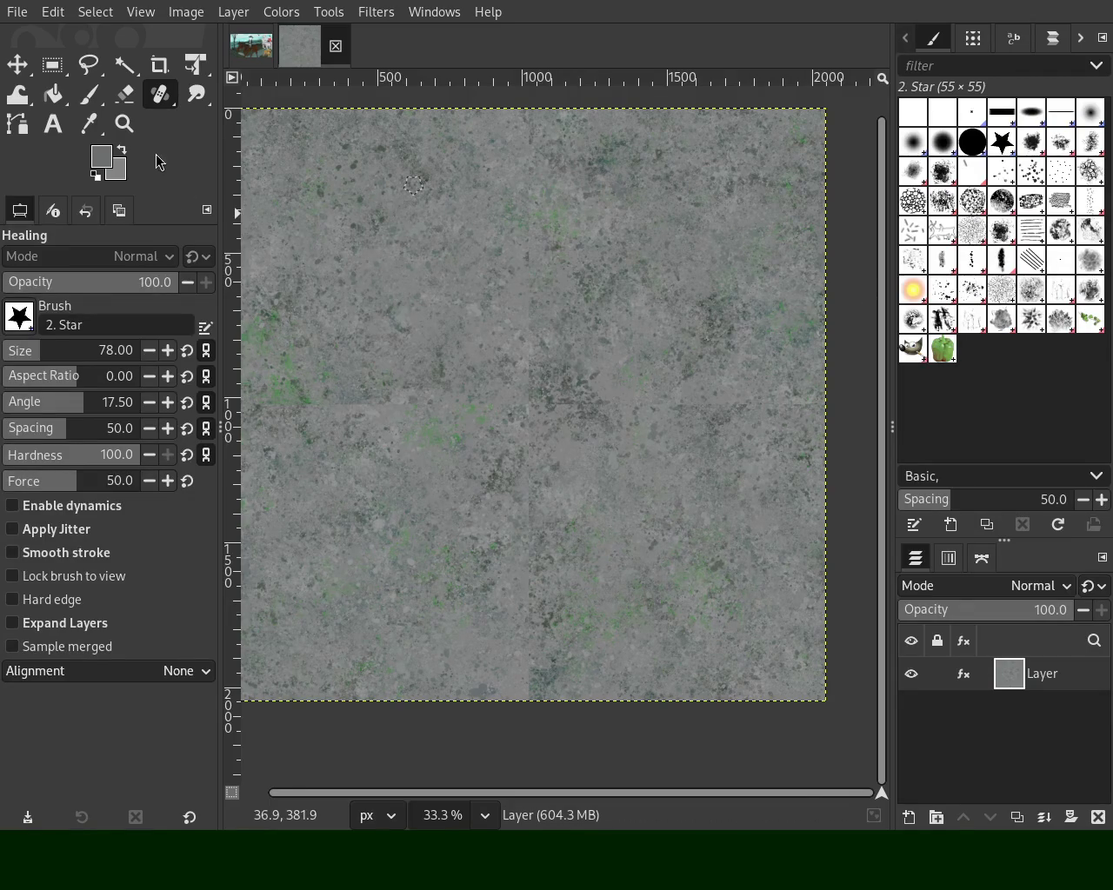
Switch to the Zoom tool to zoom out of the canvas
{"action": "left_click", "coordinate": [124, 123]}
{"action": "left_click", "coordinate": [397, 301], "text": "ctrl"}
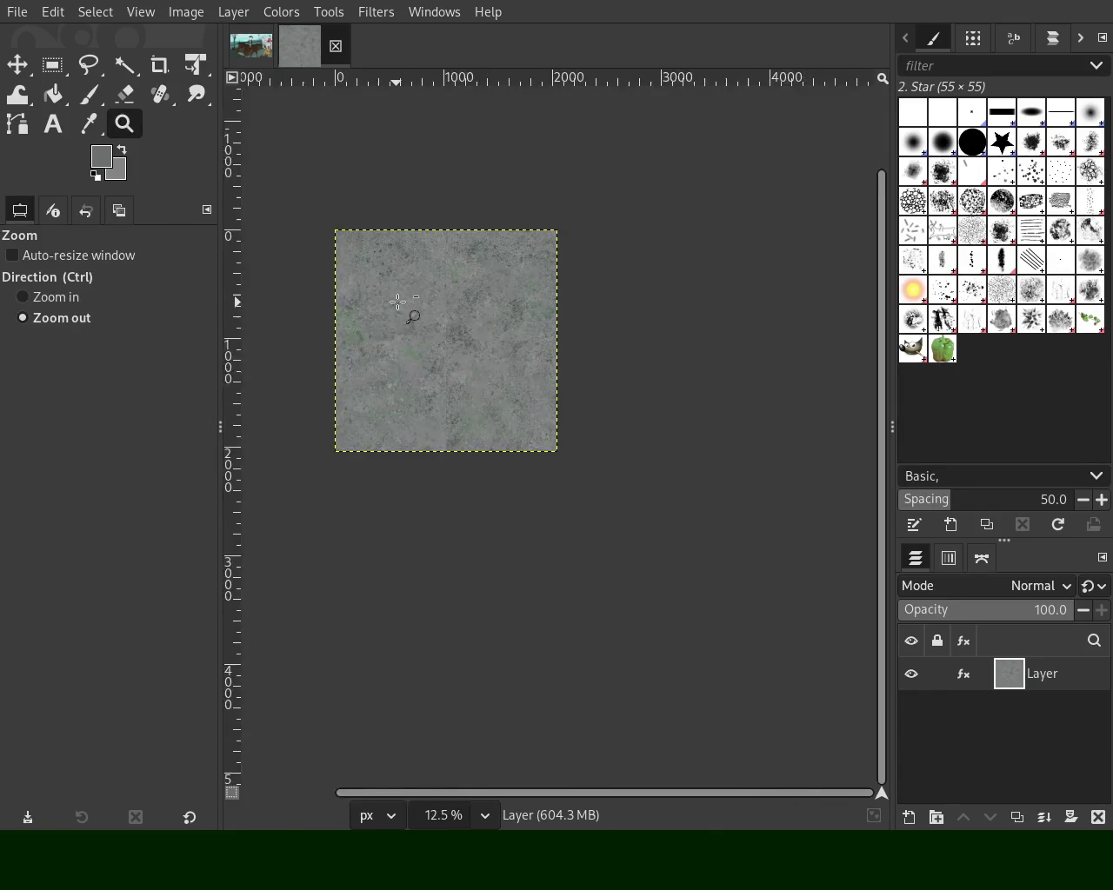
{"action": "left_click", "coordinate": [397, 302], "text": "ctrl"}
{"action": "left_click", "coordinate": [452, 313]}
{"action": "left_click", "coordinate": [443, 300]}
{"action": "left_click", "coordinate": [450, 302]}
{"action": "left_click", "coordinate": [450, 302]}
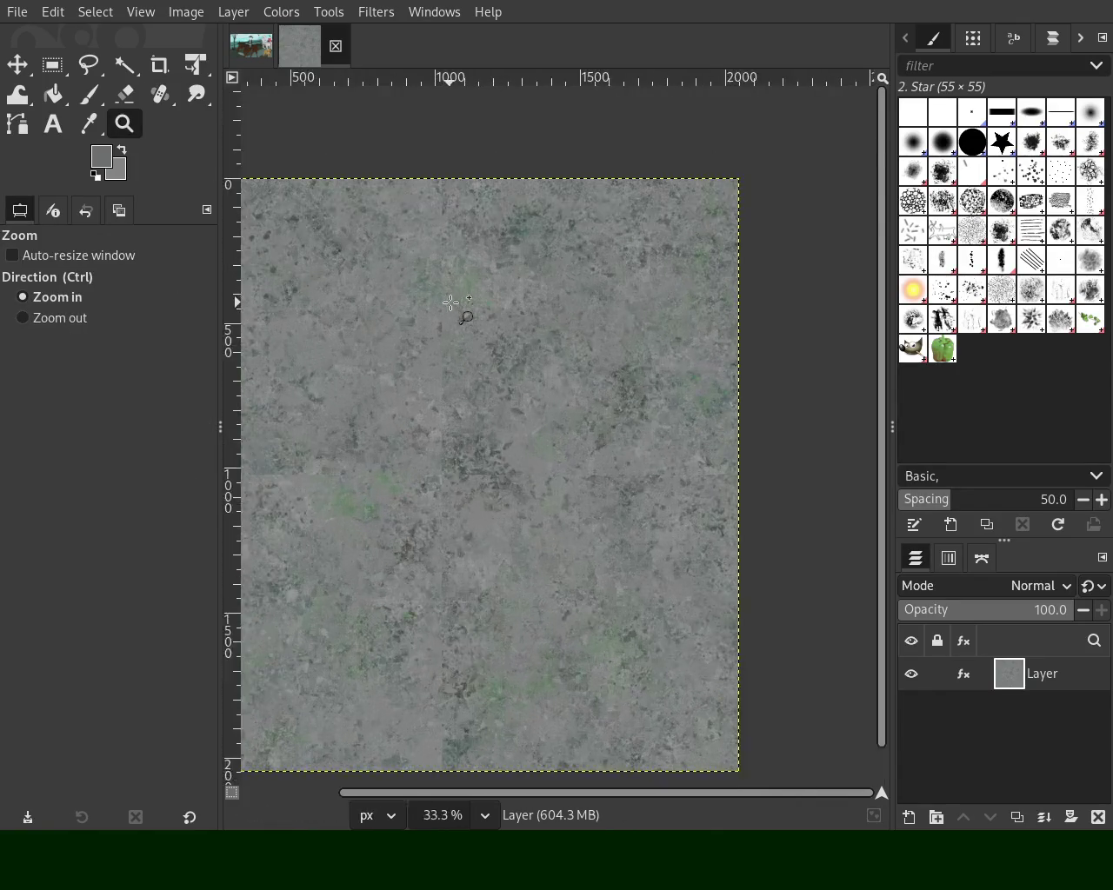
{"action": "left_click", "coordinate": [450, 301]}
{"action": "left_click", "coordinate": [479, 319], "text": "ctrl"}
{"action": "left_click", "coordinate": [643, 374]}
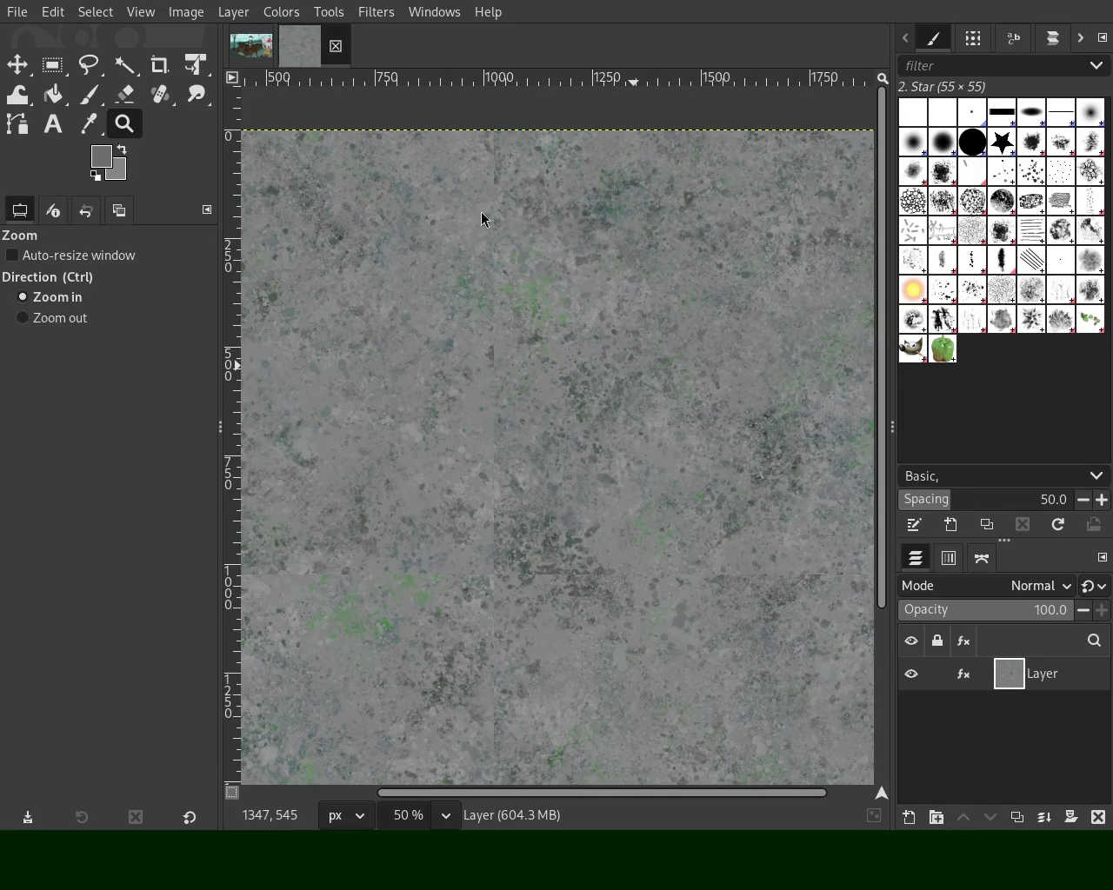
{"action": "left_click", "coordinate": [160, 94]}
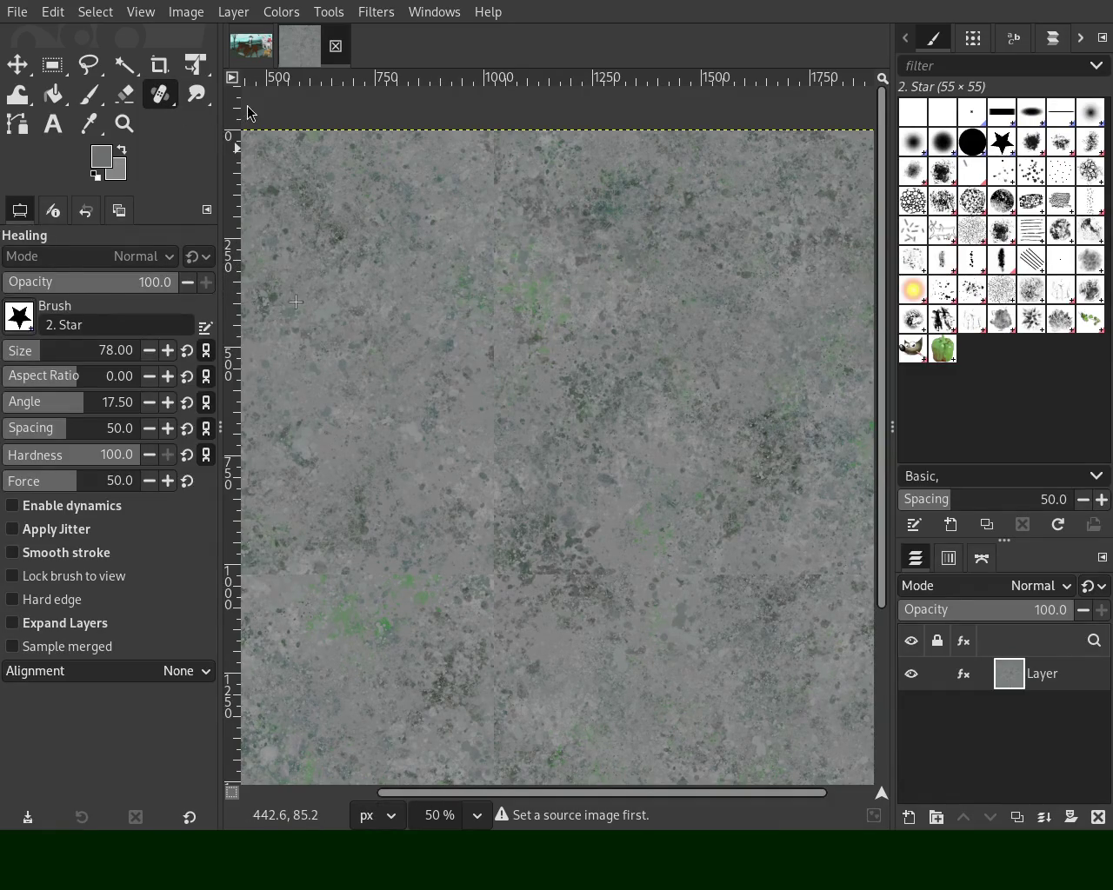
Clone texture detail from a set source onto the area near the image centre
{"action": "key", "text": "c"}
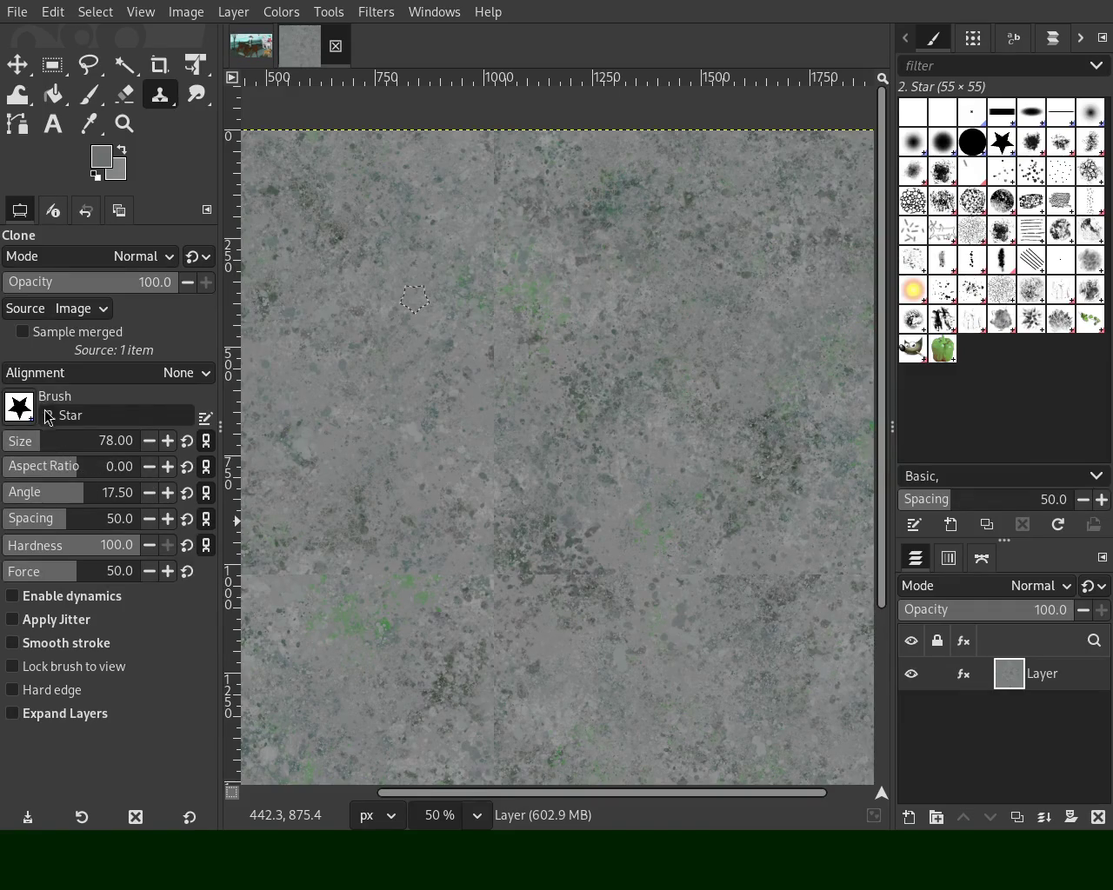
{"action": "left_click", "coordinate": [349, 232], "text": "ctrl"}
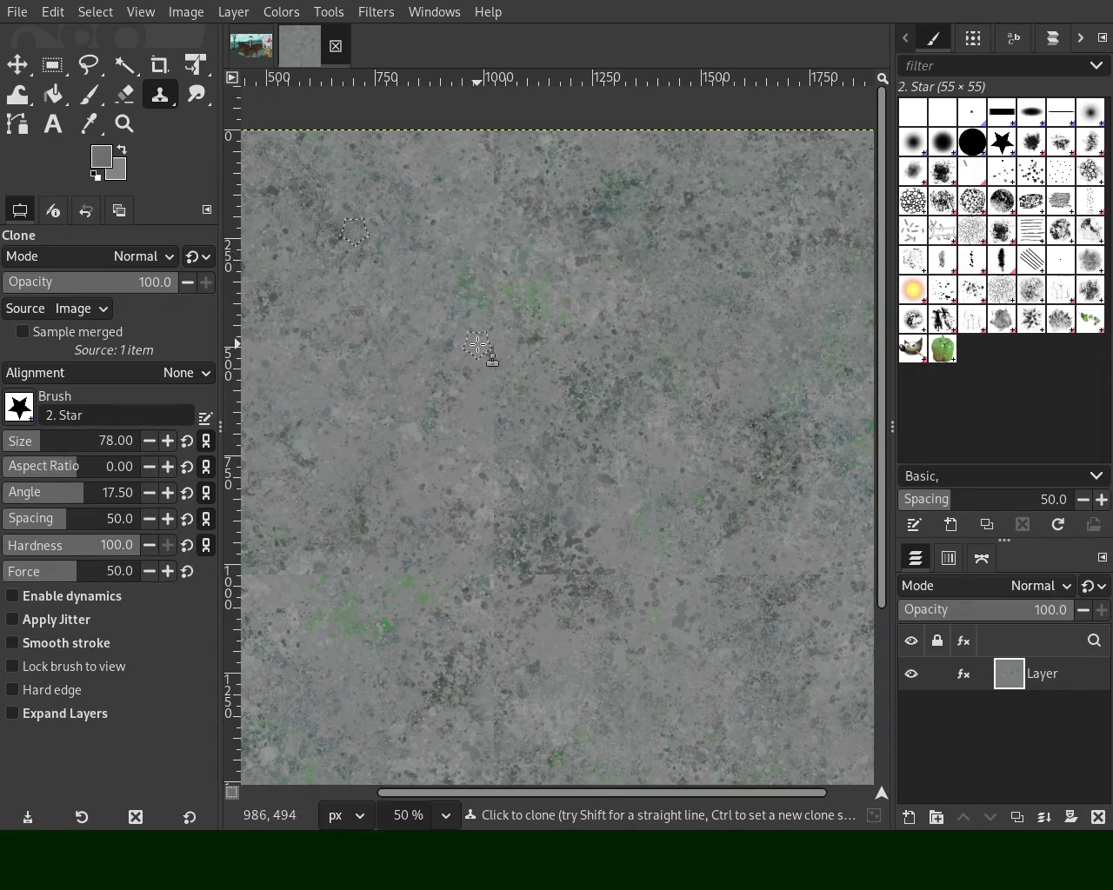
{"action": "left_click", "coordinate": [581, 372]}
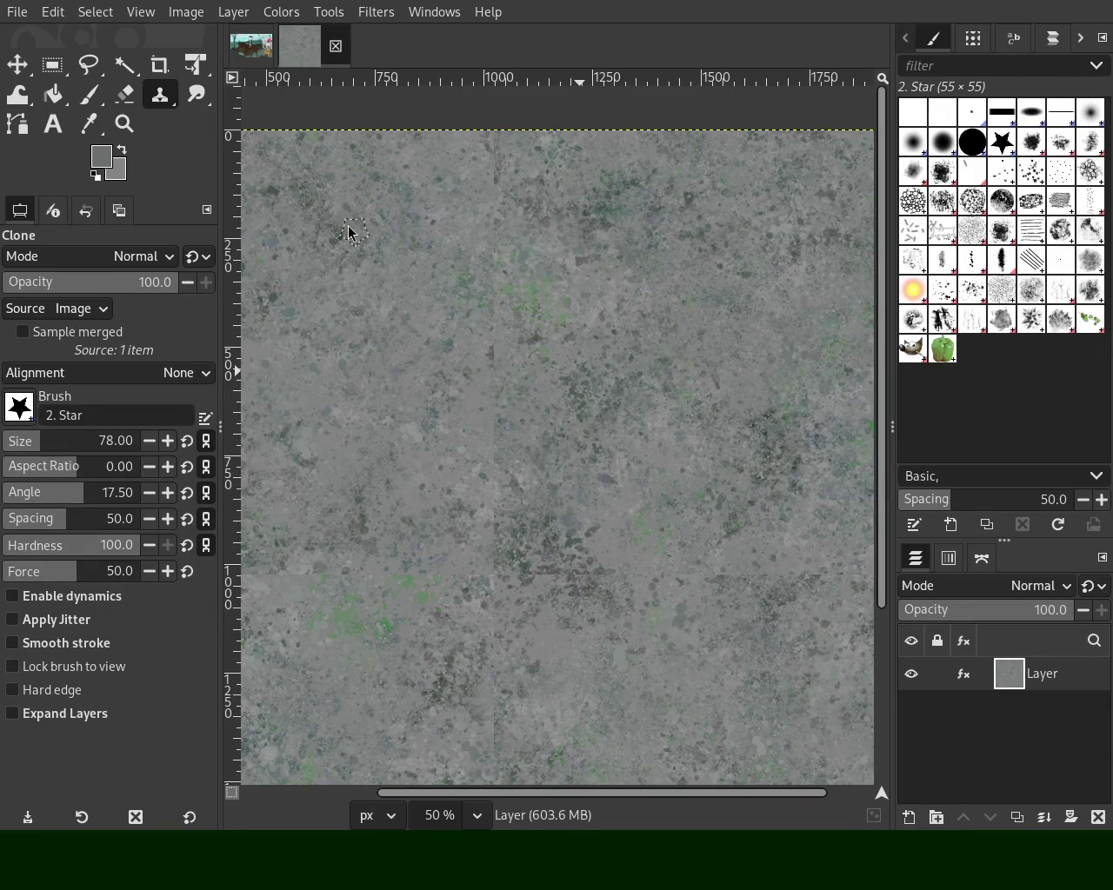
{"action": "left_click", "coordinate": [124, 123]}
{"action": "left_click", "coordinate": [548, 392]}
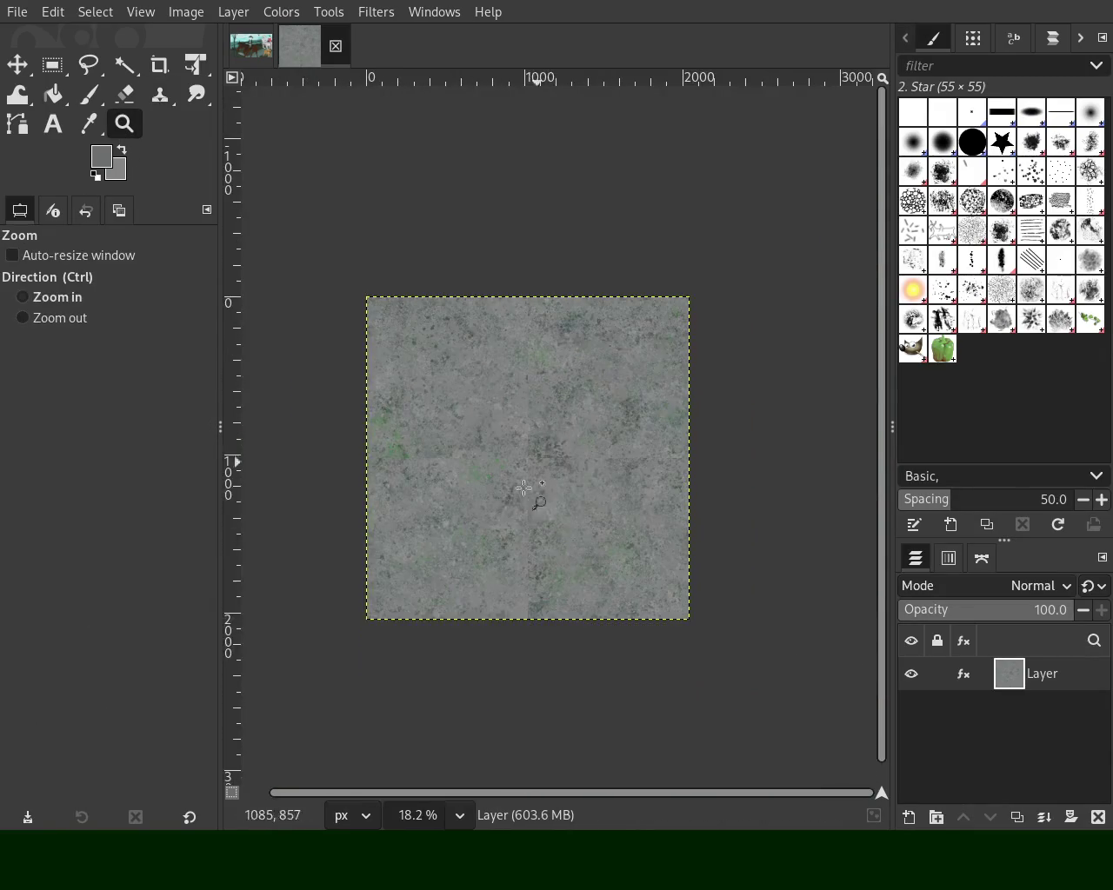
{"action": "left_click", "coordinate": [546, 464], "text": "ctrl"}
{"action": "left_click", "coordinate": [508, 219], "text": "ctrl"}
{"action": "left_click", "coordinate": [643, 339]}
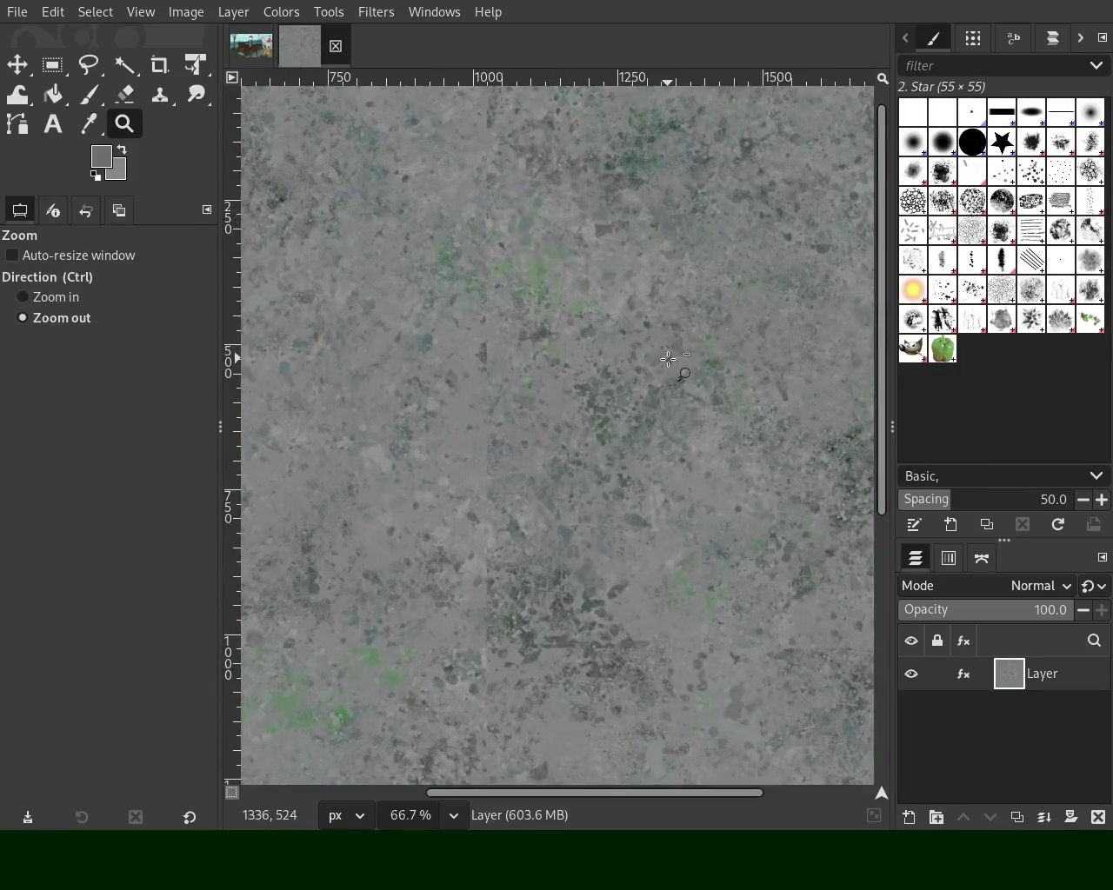
{"action": "left_click", "coordinate": [666, 360], "text": "ctrl"}
{"action": "left_click", "coordinate": [666, 409]}
{"action": "left_click", "coordinate": [664, 437]}
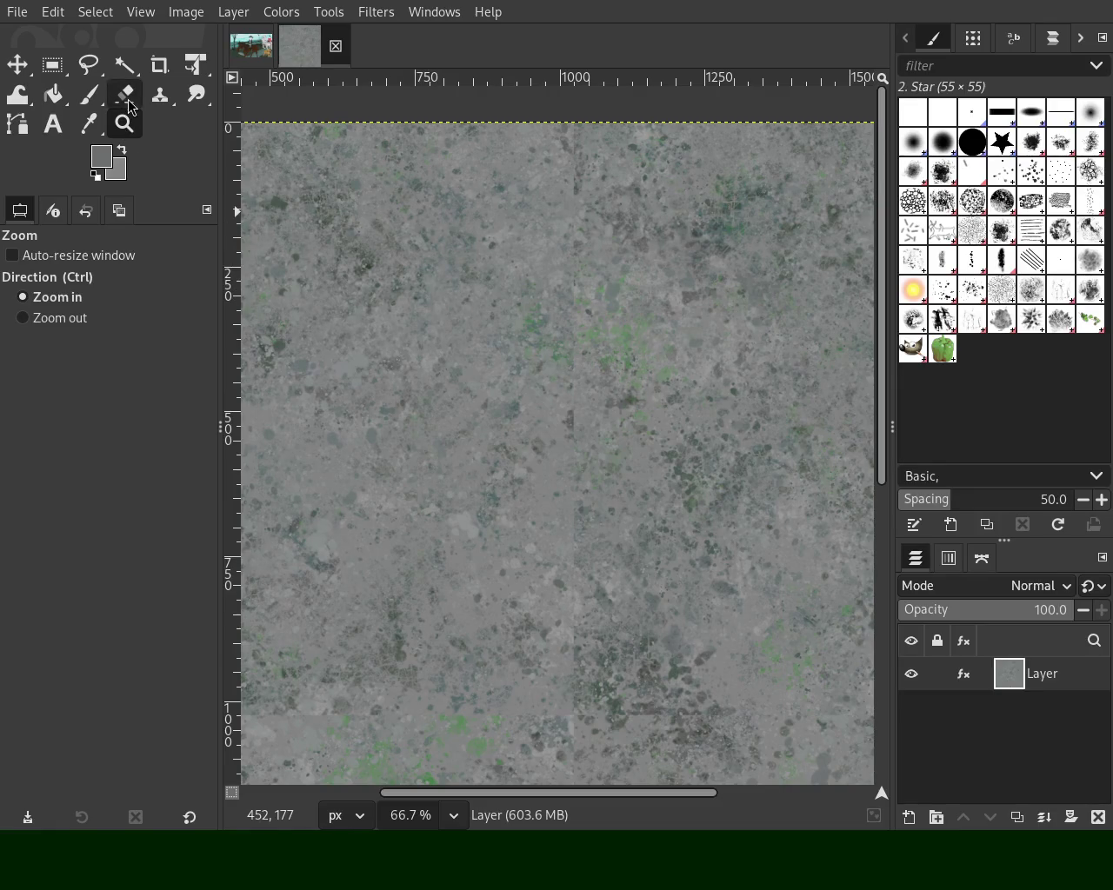
Select the Eraser, glance at the horse scene image, and return to the texture
{"action": "left_click", "coordinate": [128, 100]}
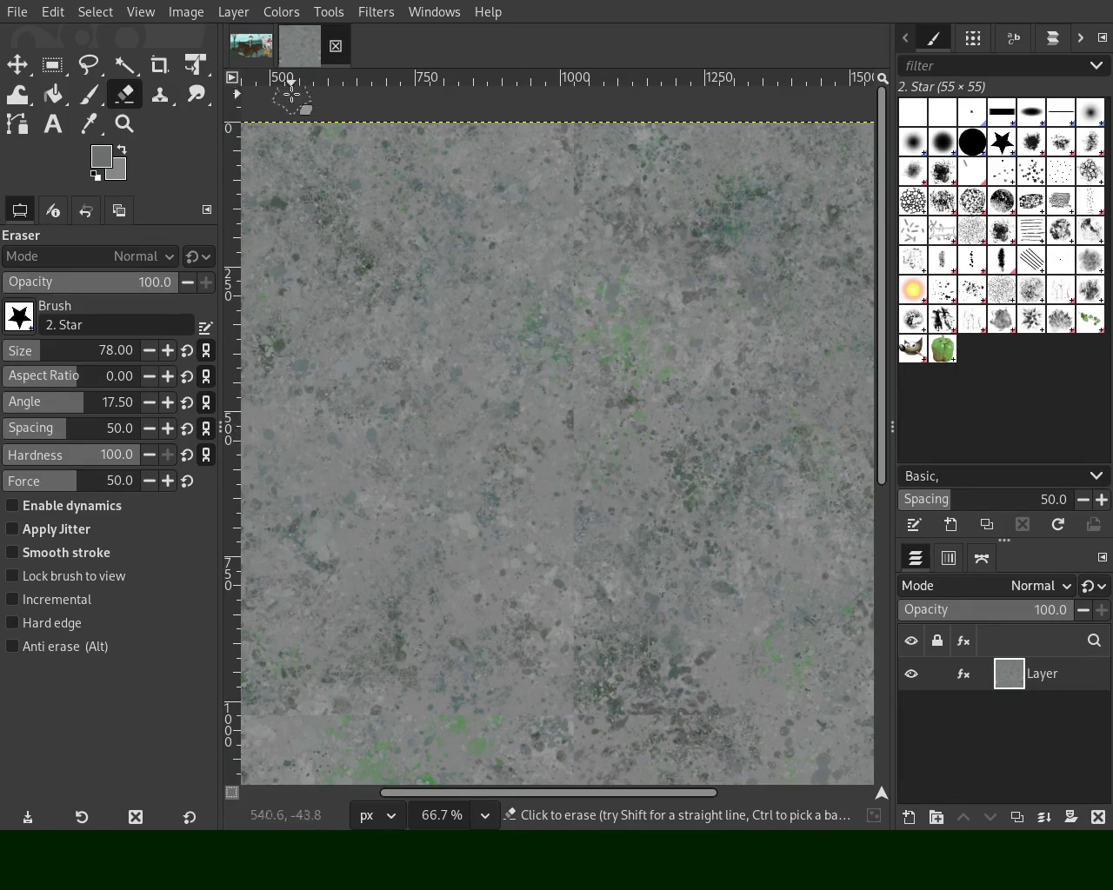
{"action": "left_click", "coordinate": [250, 45]}
{"action": "left_click", "coordinate": [300, 45]}
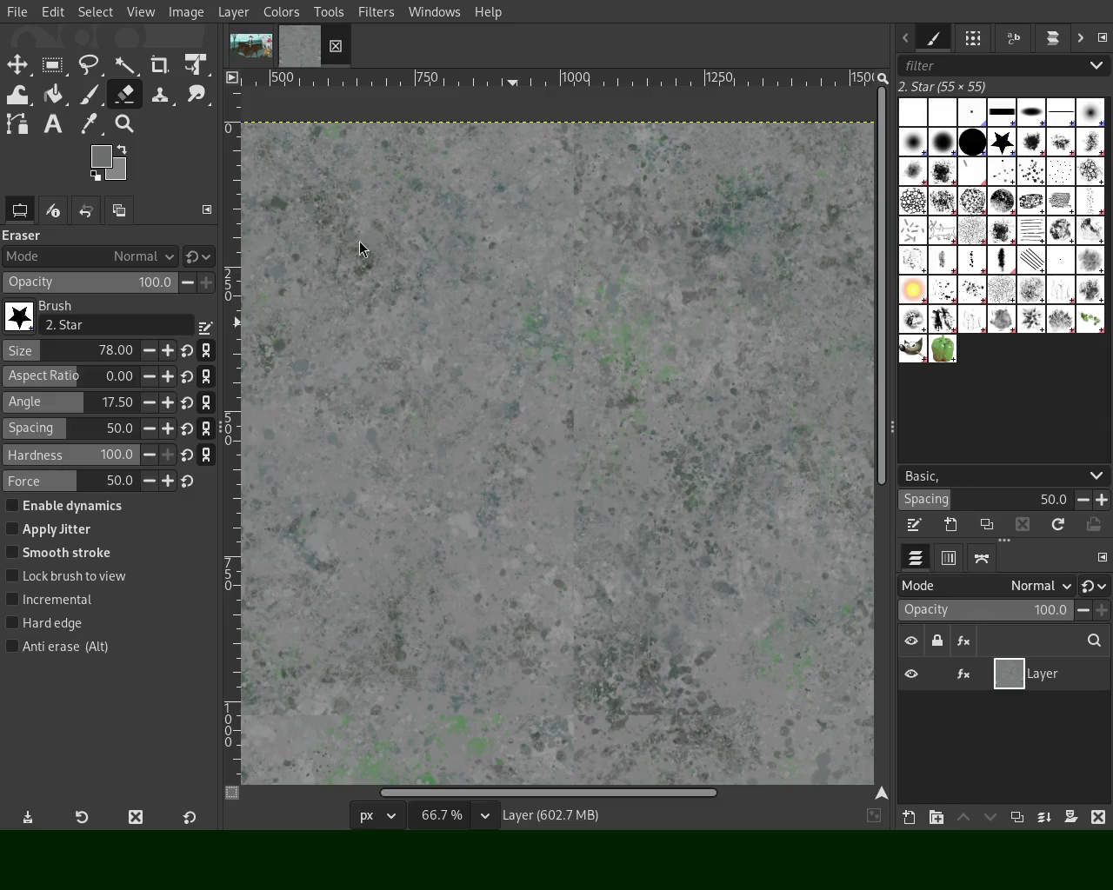
Select the Paintbrush for painting splatter strokes
{"action": "left_click", "coordinate": [90, 95]}
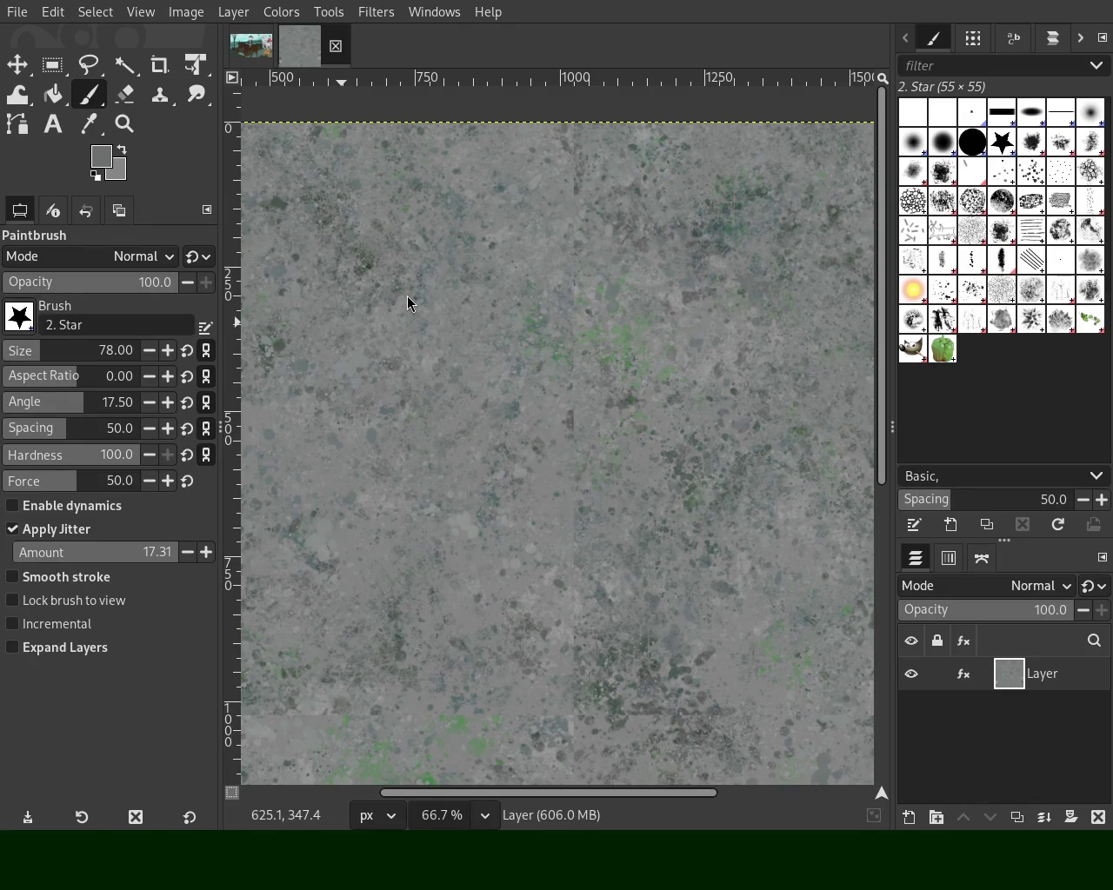
Zoom out to view the whole tile and compare the texture with and without its last change
{"action": "left_click", "coordinate": [125, 124]}
{"action": "left_click", "coordinate": [502, 313], "text": "ctrl"}
{"action": "left_click", "coordinate": [505, 311], "text": "ctrl"}
{"action": "left_click", "coordinate": [506, 308], "text": "ctrl"}
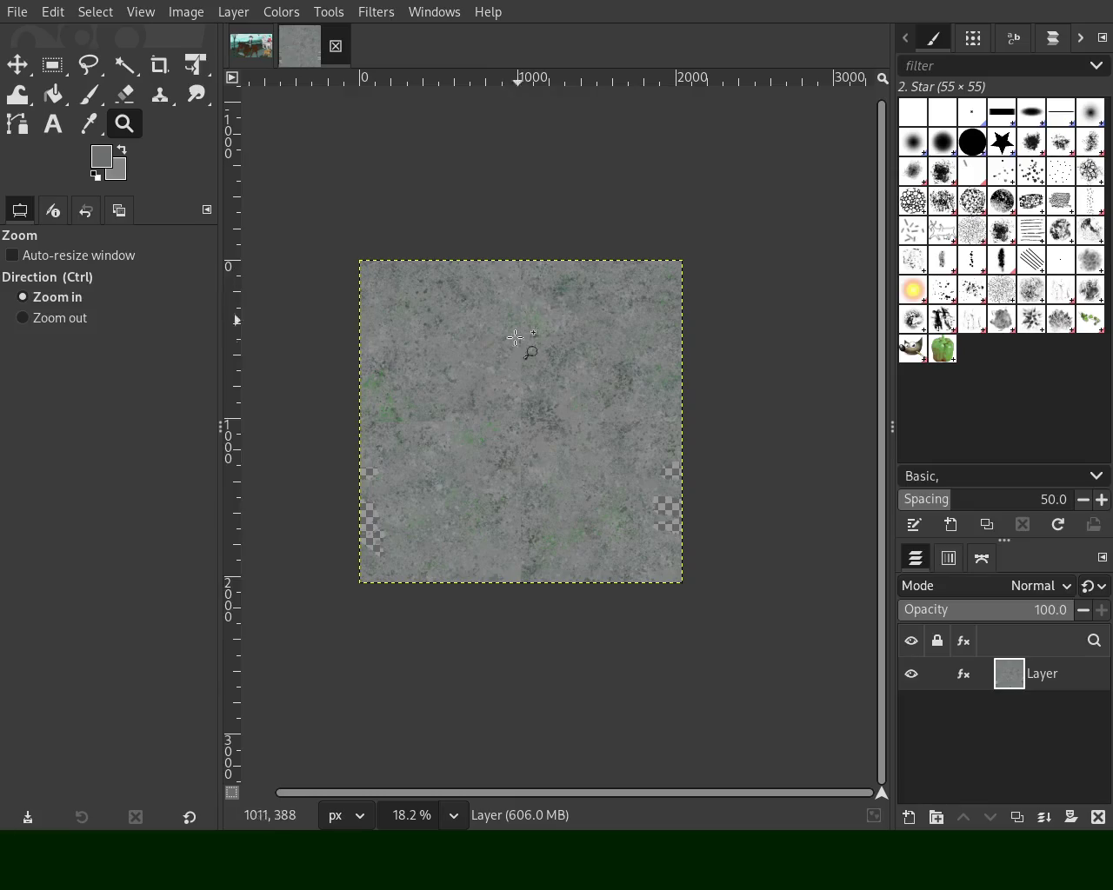
{"action": "left_click", "coordinate": [537, 468]}
{"action": "left_click", "coordinate": [539, 374]}
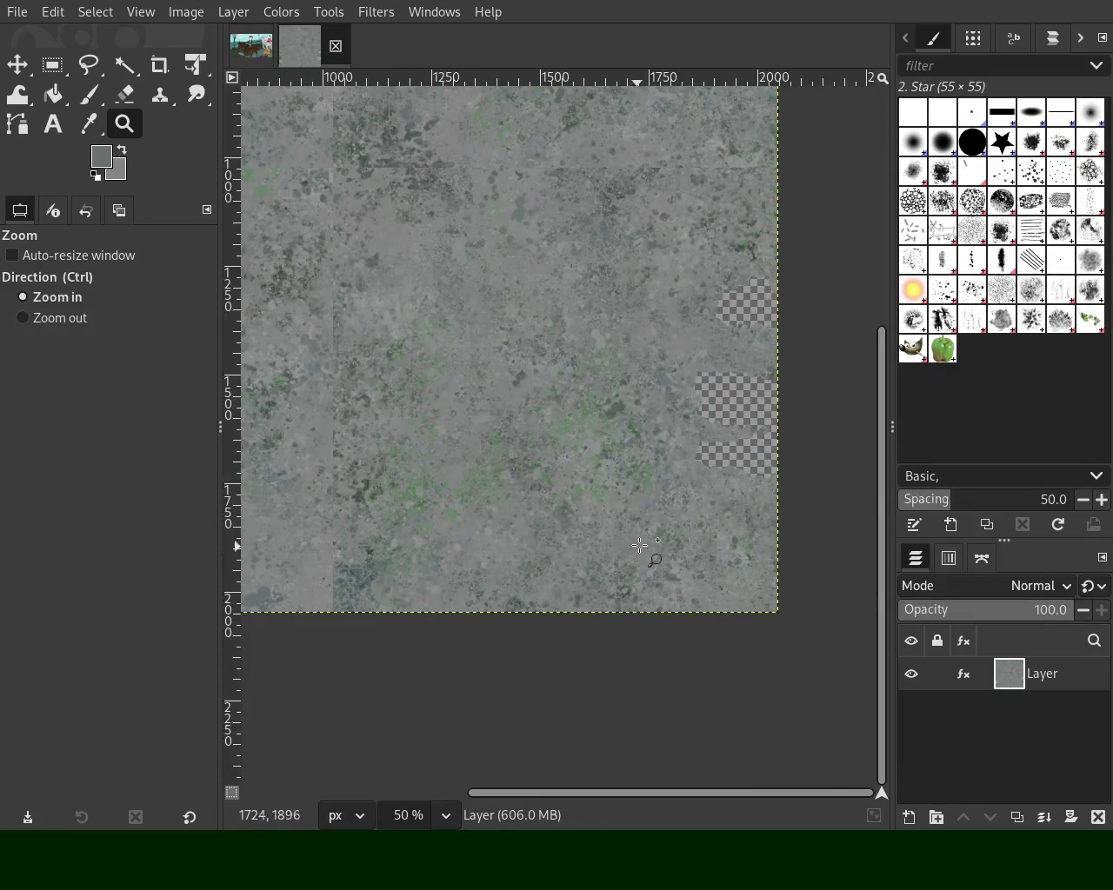
{"action": "left_click", "coordinate": [537, 352], "text": "ctrl"}
{"action": "left_click", "coordinate": [537, 345], "text": "ctrl"}
{"action": "left_click", "coordinate": [537, 345]}
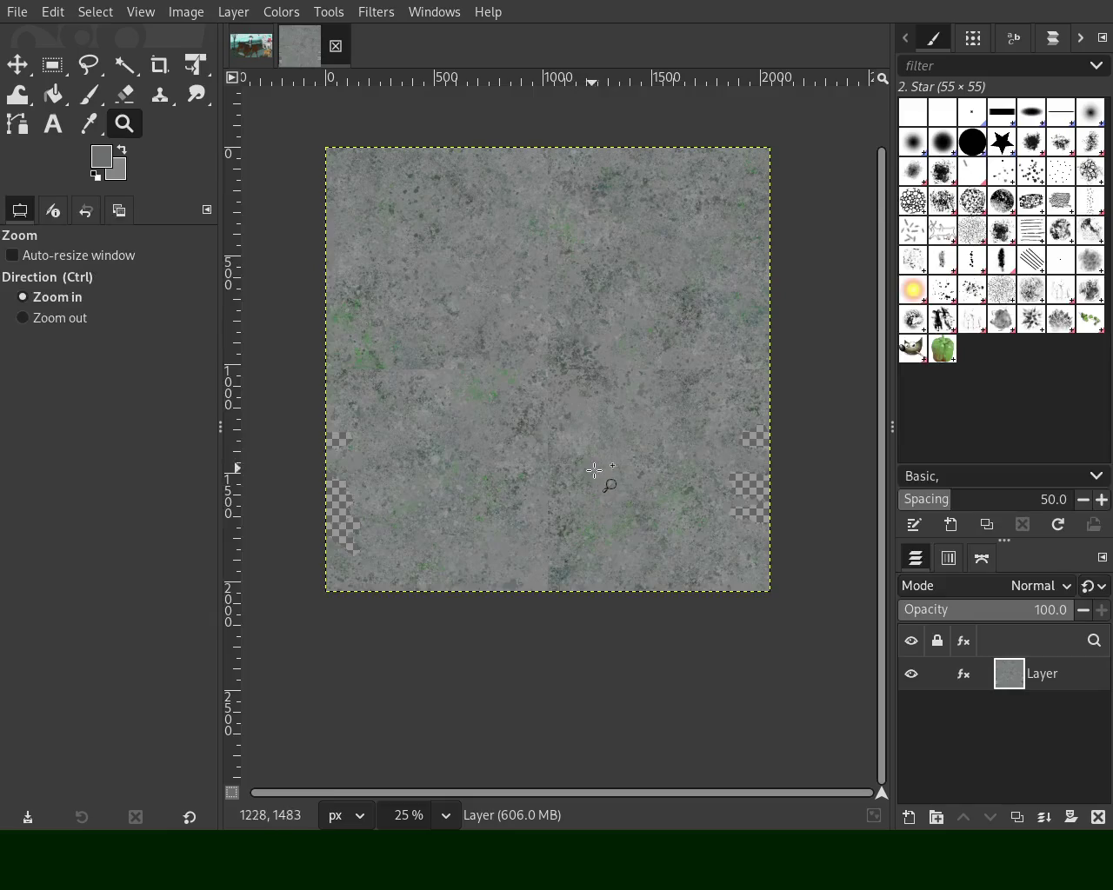
{"action": "key", "text": "ctrl+z"}
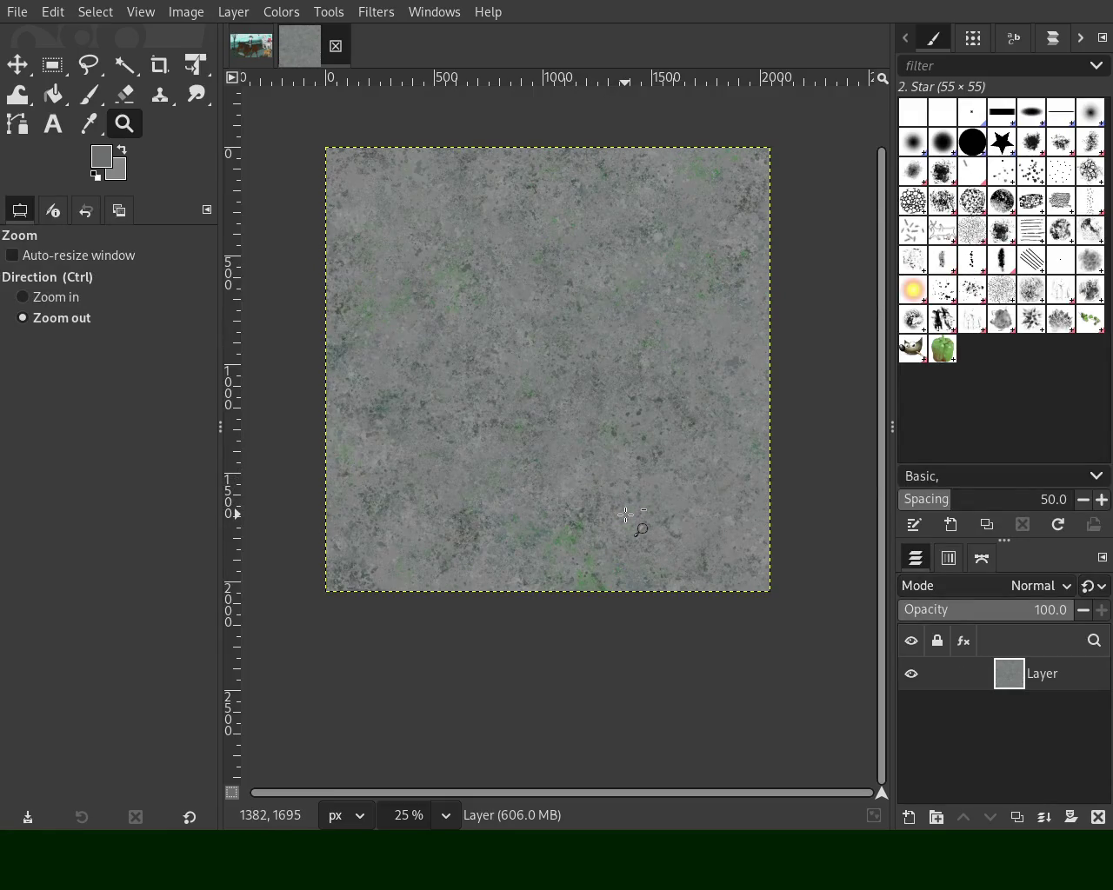
{"action": "key", "text": "ctrl+y"}
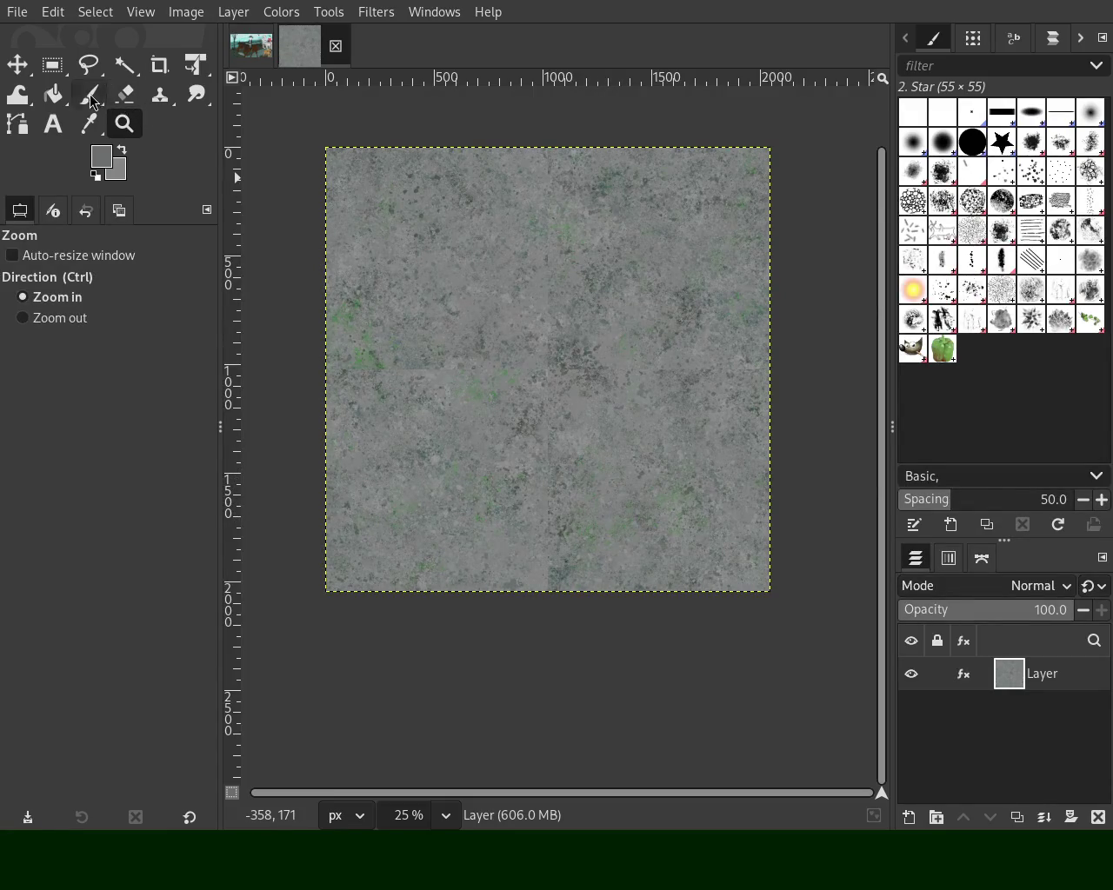
Stamp test stars with the jittered 2. Star brush, then undo them
{"action": "left_click", "coordinate": [92, 100]}
{"action": "left_click", "coordinate": [530, 419]}
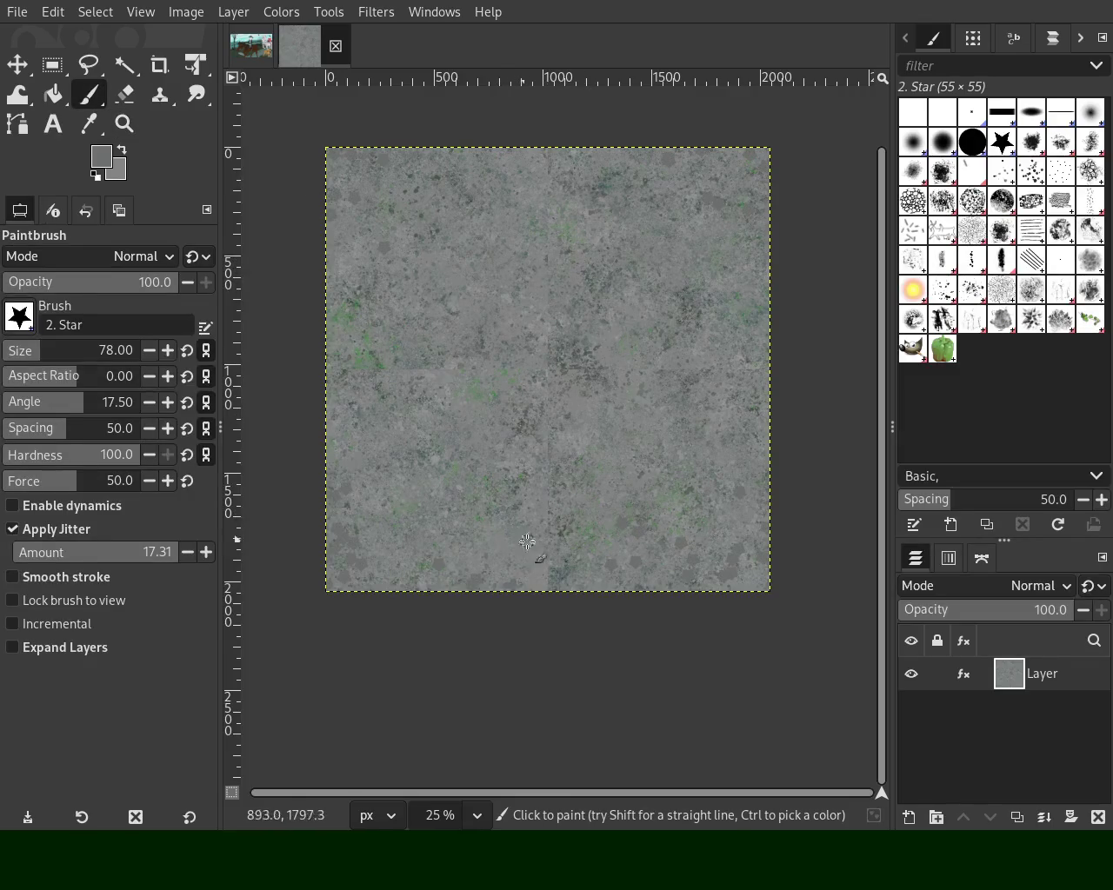
{"action": "left_click_drag", "start_coordinate": [591, 406], "coordinate": [622, 486]}
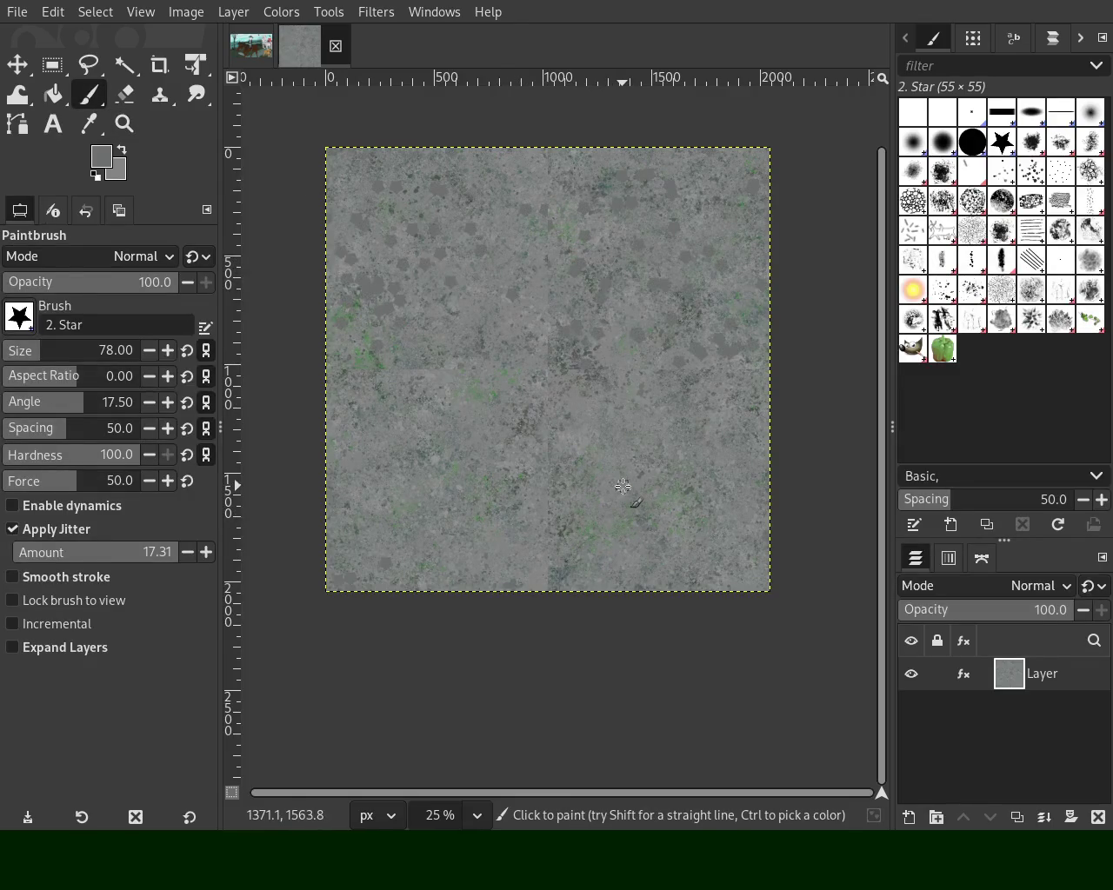
{"action": "key", "text": "ctrl+z"}
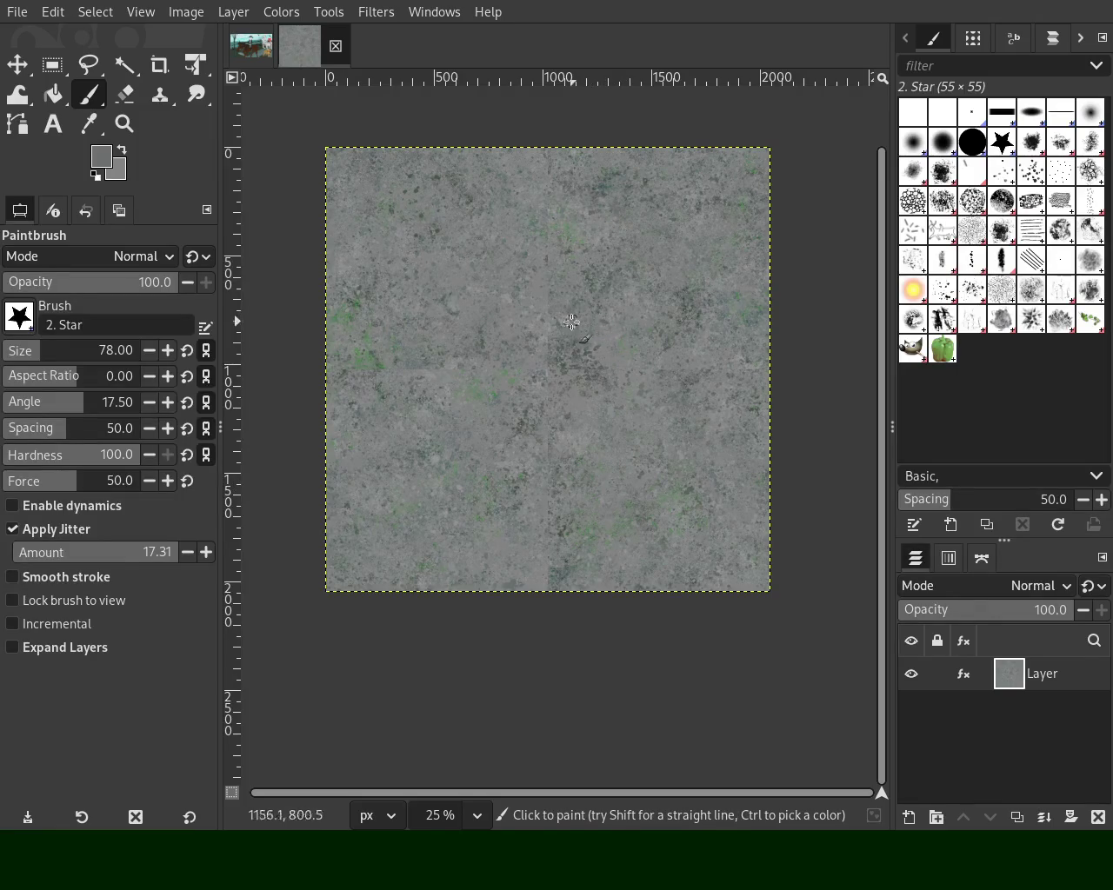
Turn off Apply Jitter, paint a test stroke, and undo back to a clean texture
{"action": "left_click", "coordinate": [54, 530]}
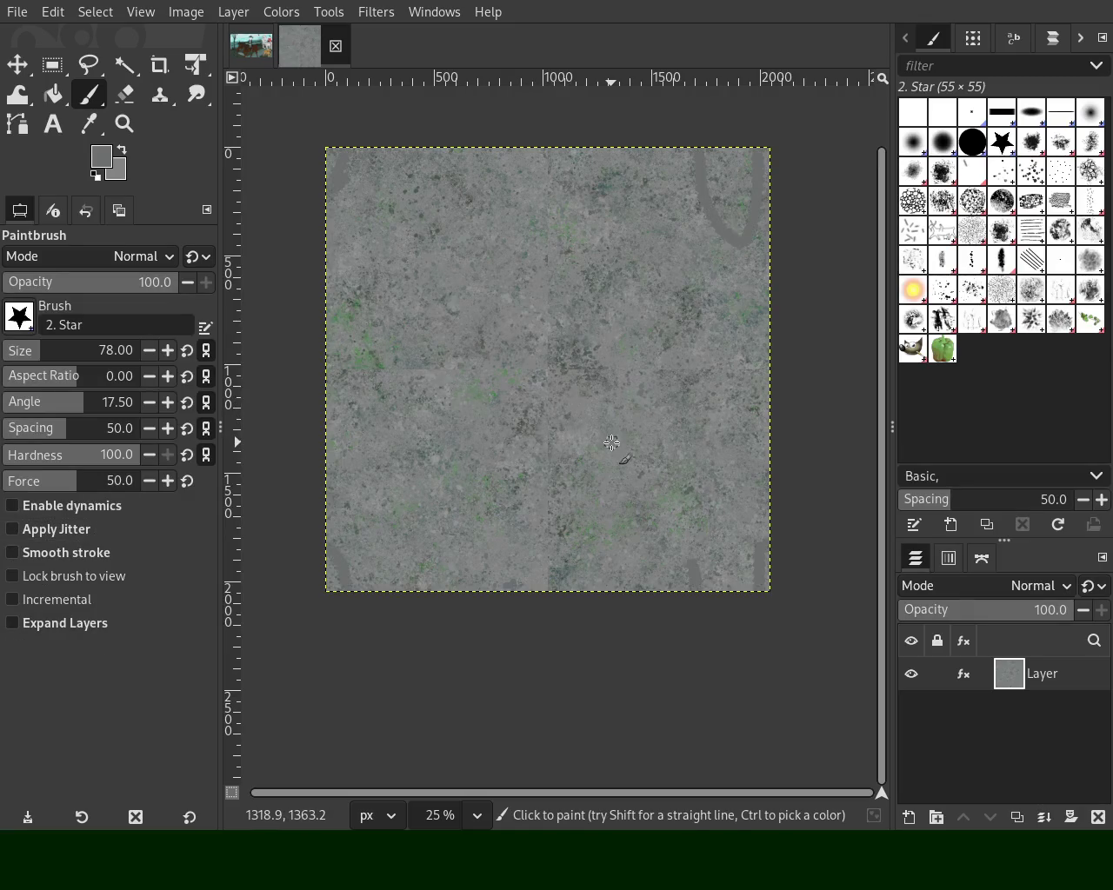
{"action": "left_click_drag", "start_coordinate": [632, 271], "coordinate": [490, 301]}
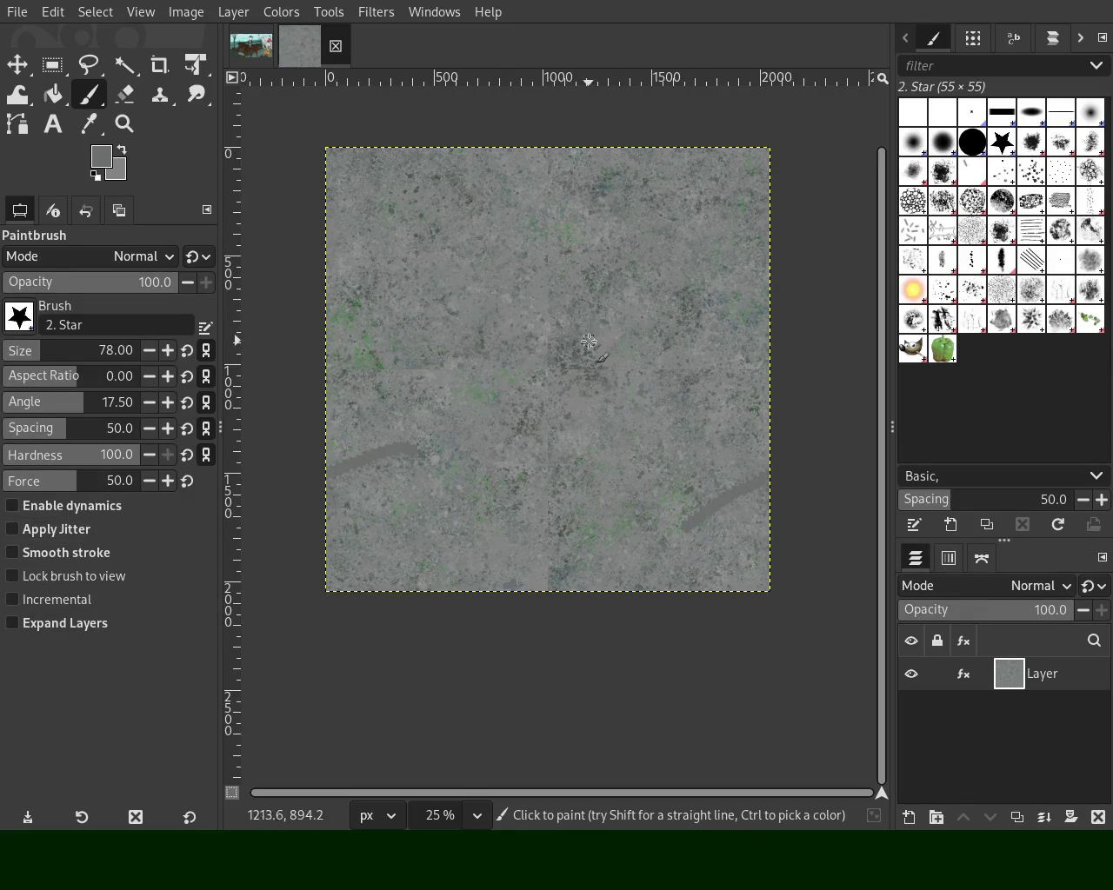
{"action": "key", "text": "ctrl+z"}
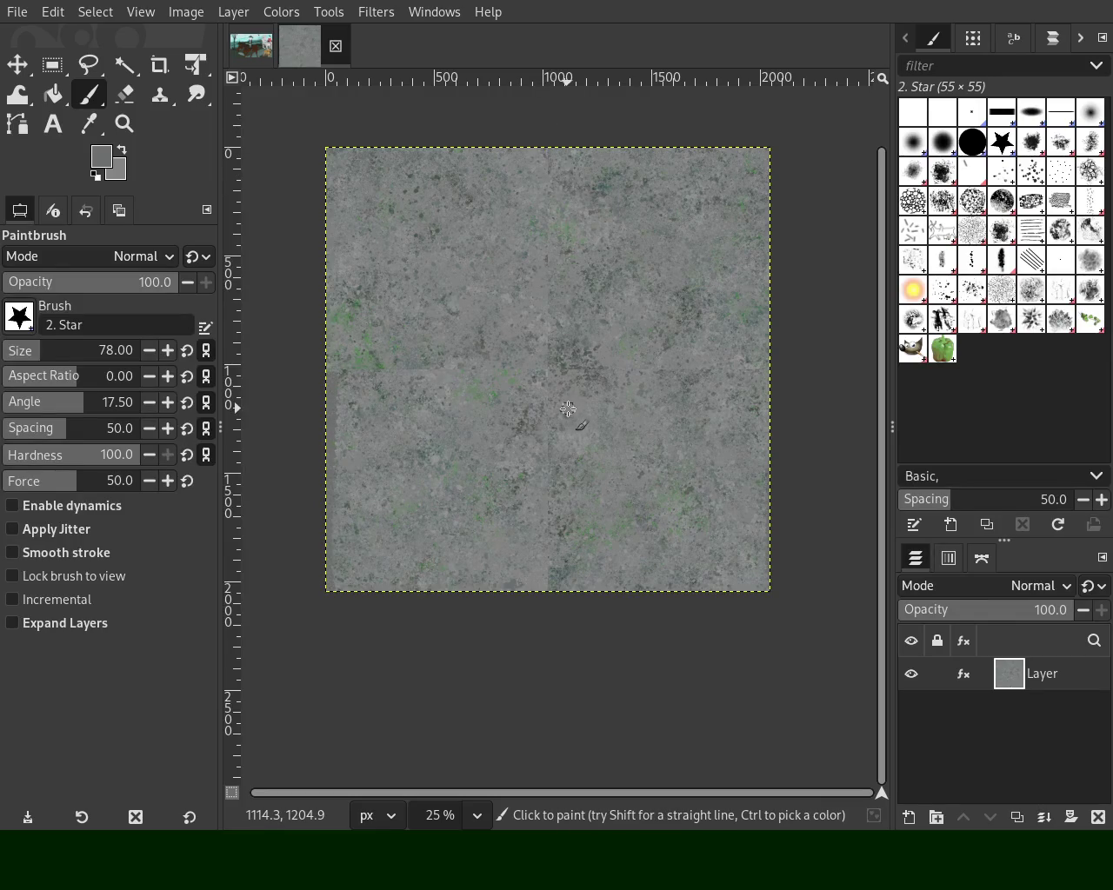
{"action": "key", "text": "ctrl+z"}
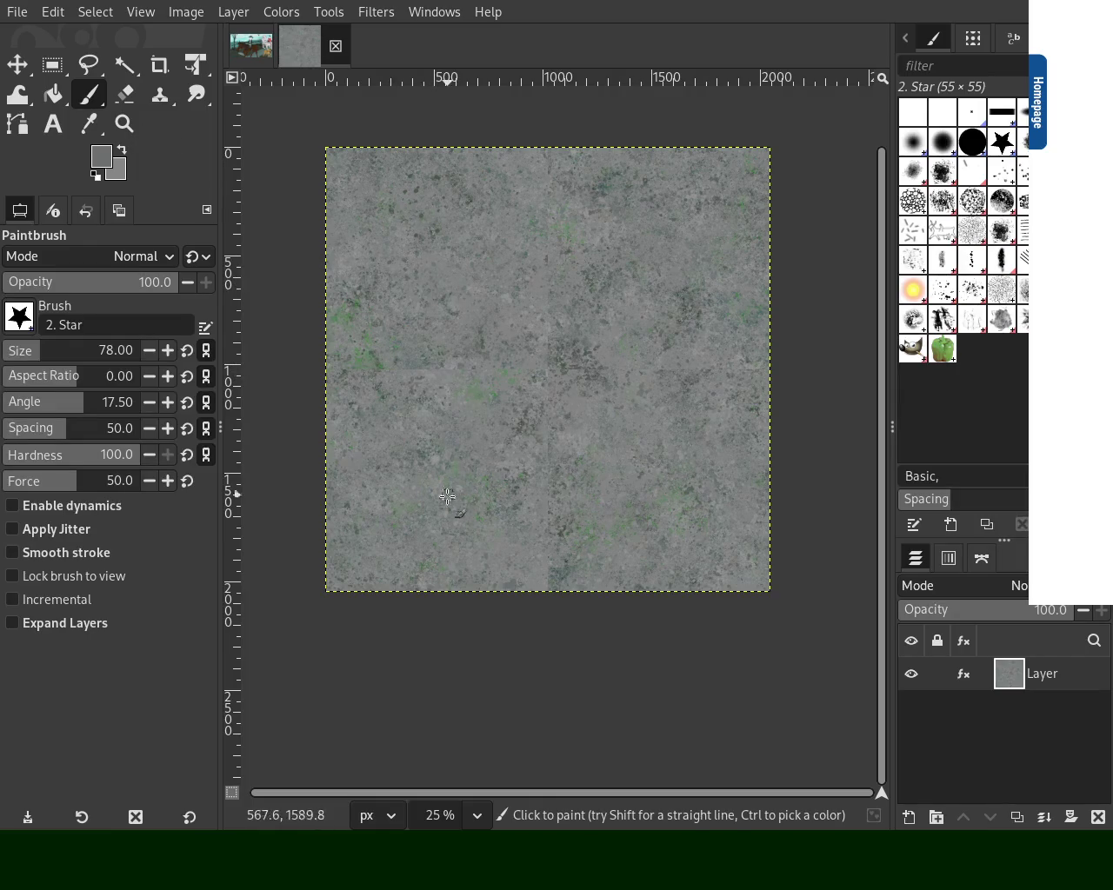
Undo to an earlier state, then paint and undo a looping test stroke
{"action": "key", "text": "ctrl+z"}
{"action": "mouse_move", "coordinate": [539, 313]}
{"action": "left_mouse_down"}
{"action": "mouse_move", "coordinate": [557, 409]}
{"action": "mouse_move", "coordinate": [620, 319]}
{"action": "left_mouse_up"}
{"action": "key", "text": "ctrl+z"}
{"action": "key", "text": "ctrl+z"}
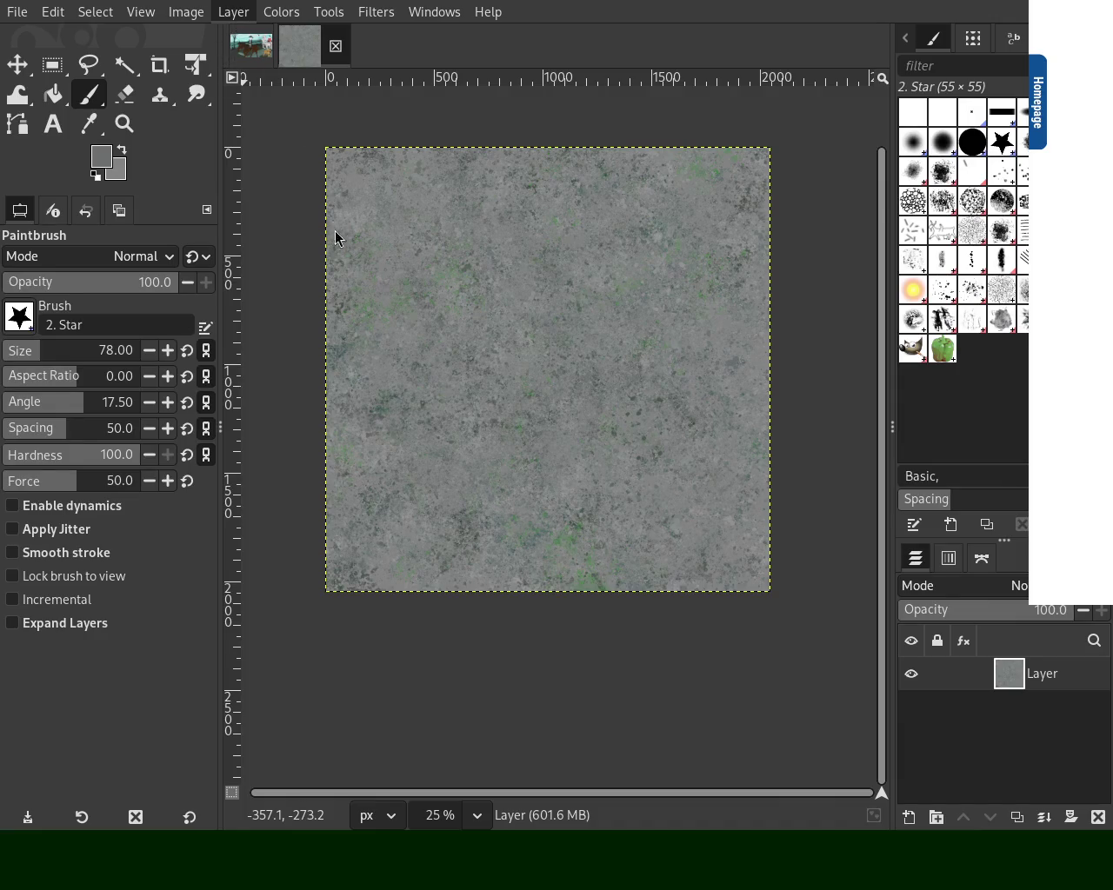
Wrap-shift the texture layer up and to the right with Offset to expose the seams
{"action": "key", "text": "ctrl+shift+o"}
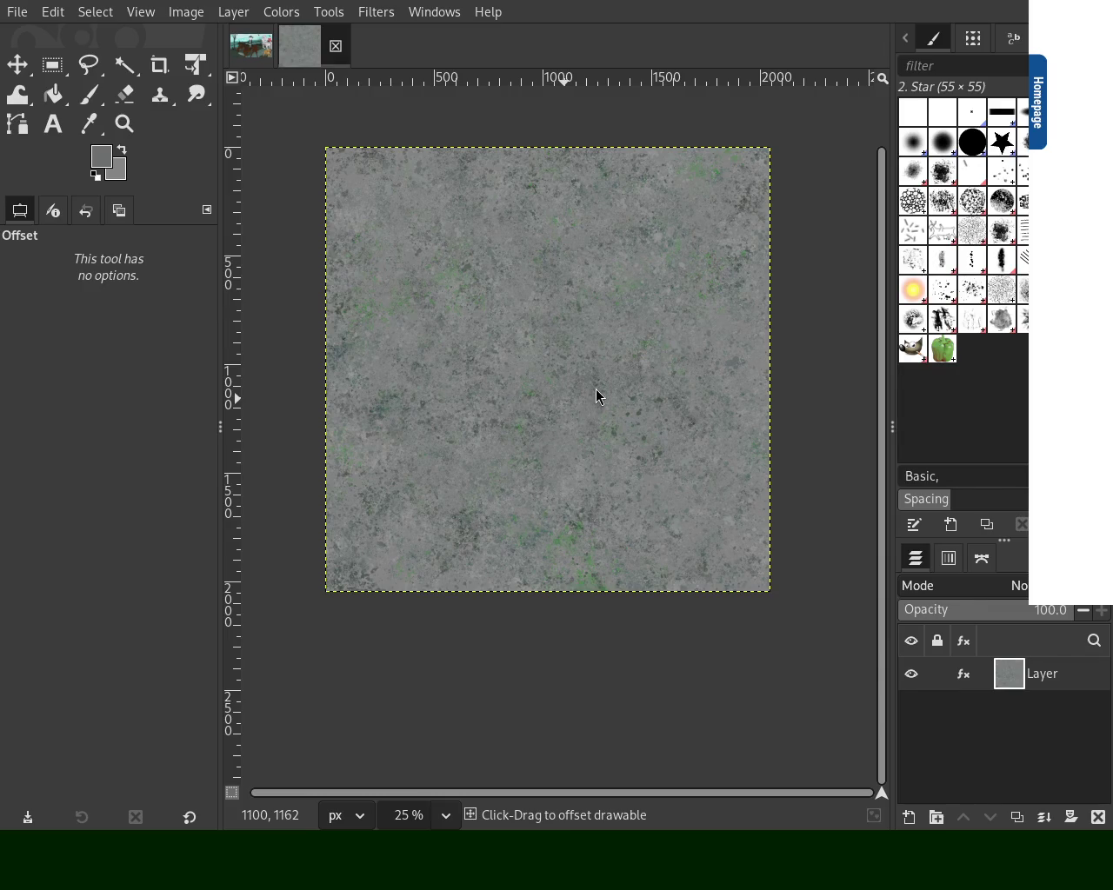
{"action": "left_click_drag", "start_coordinate": [595, 389], "coordinate": [721, 163]}
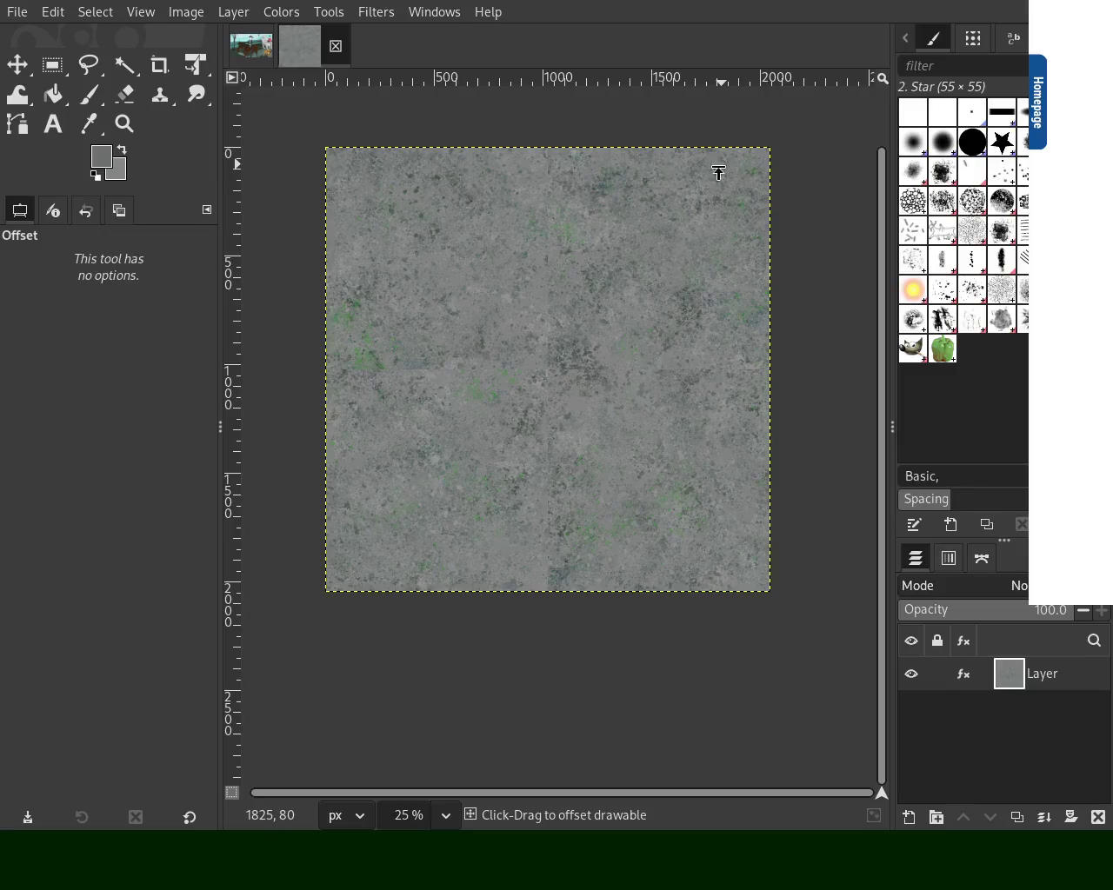
{"action": "key", "text": "Return"}
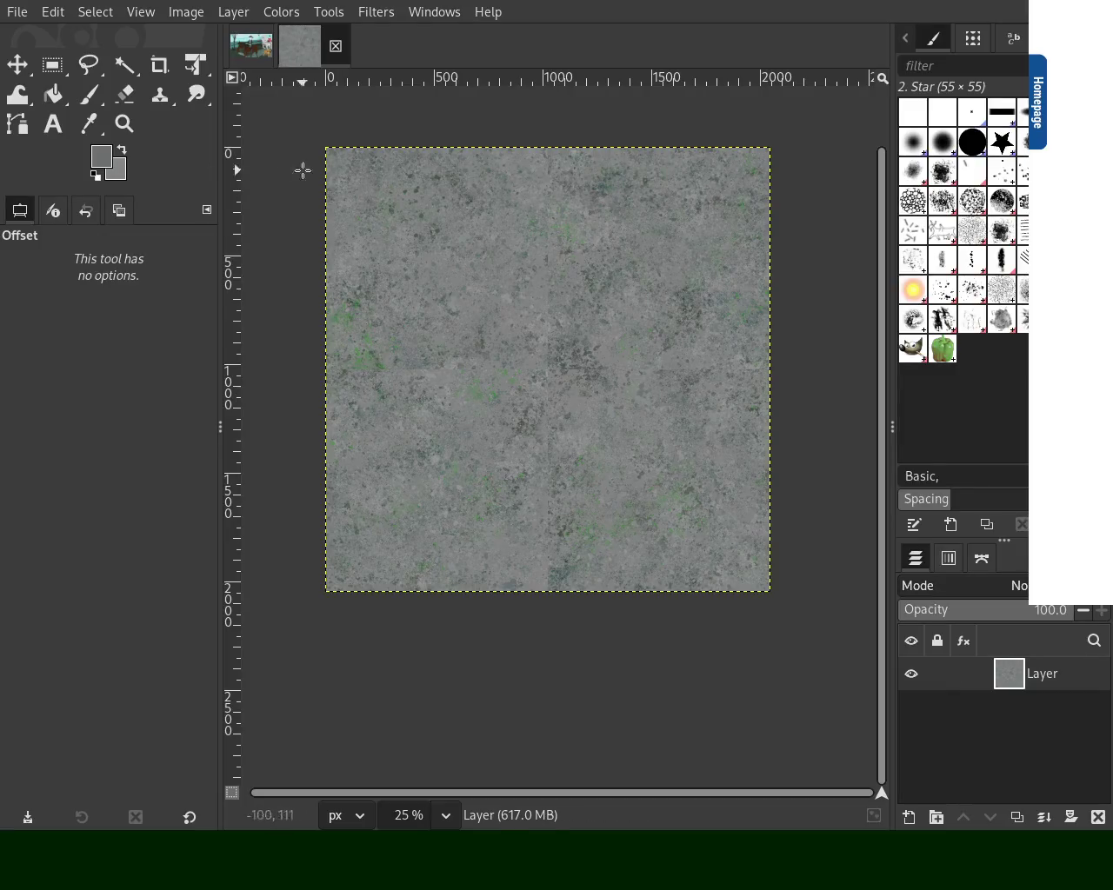
{"action": "left_click_drag", "start_coordinate": [538, 269], "coordinate": [652, 212]}
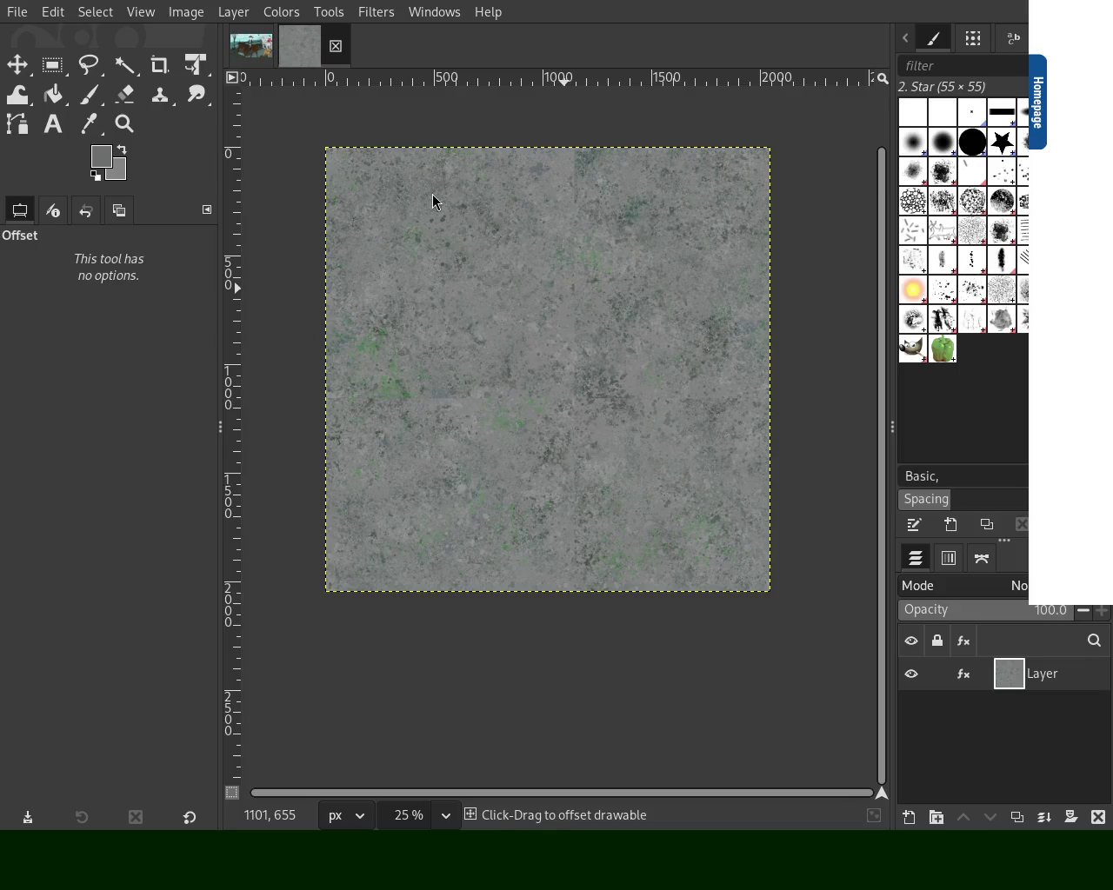
Paint a grey test stroke with the Paintbrush and undo it
{"action": "left_click", "coordinate": [88, 94]}
{"action": "left_click_drag", "start_coordinate": [513, 283], "coordinate": [604, 292]}
{"action": "key", "text": "ctrl+z"}
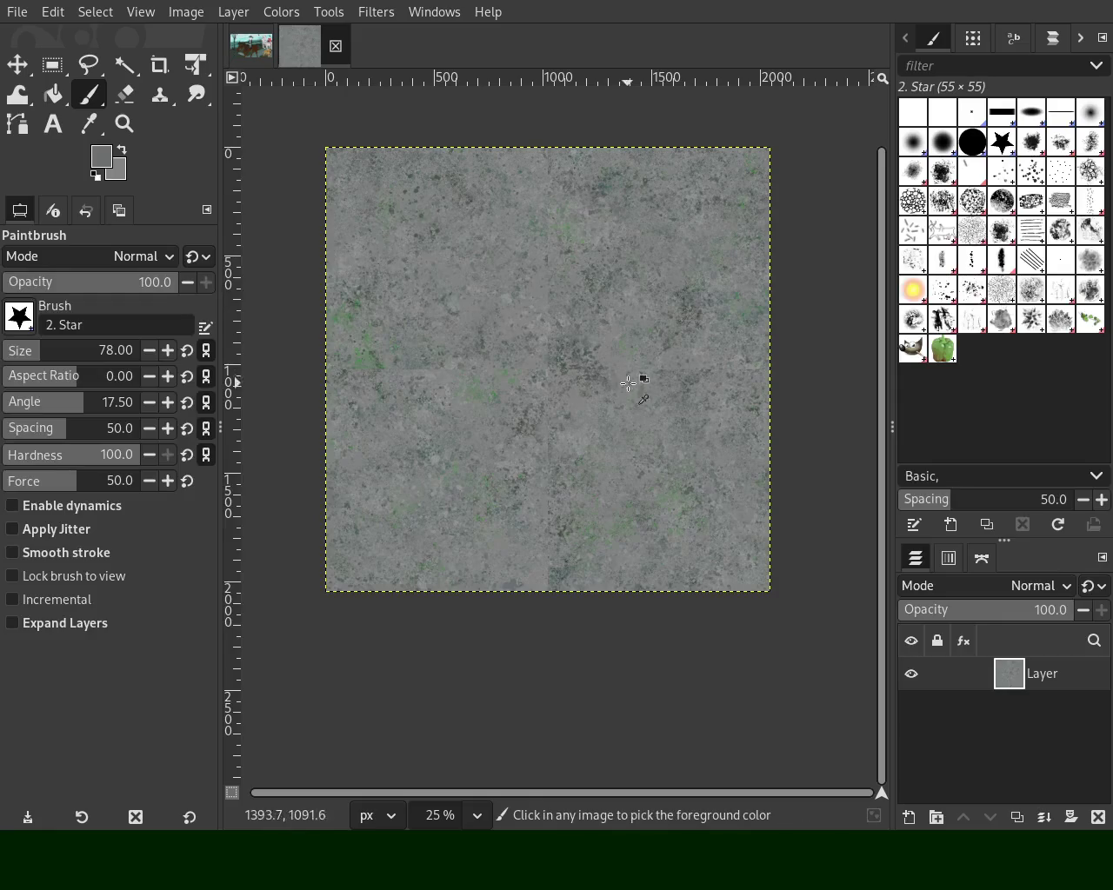
Zoom in on the upper texture and heal a straight strip down the vertical seam
{"action": "key", "text": "z"}
{"action": "scroll", "coordinate": [556, 229], "scroll_direction": "down", "scroll_amount": 1, "text": "ctrl"}
{"action": "scroll", "coordinate": [608, 252], "scroll_direction": "up", "scroll_amount": 2, "text": "ctrl"}
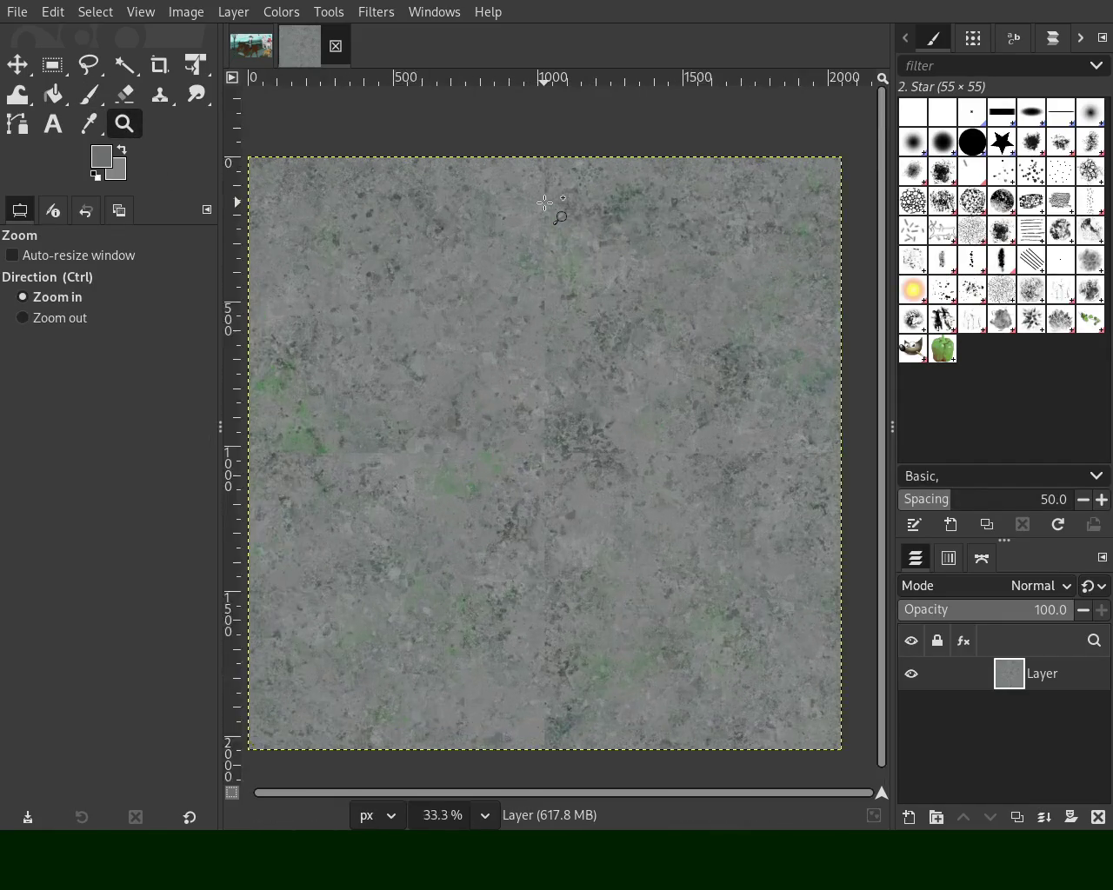
{"action": "scroll", "coordinate": [677, 267], "scroll_direction": "up", "scroll_amount": 1, "text": "ctrl"}
{"action": "scroll", "coordinate": [676, 268], "scroll_direction": "down", "scroll_amount": 1, "text": "ctrl"}
{"action": "left_click", "coordinate": [674, 369]}
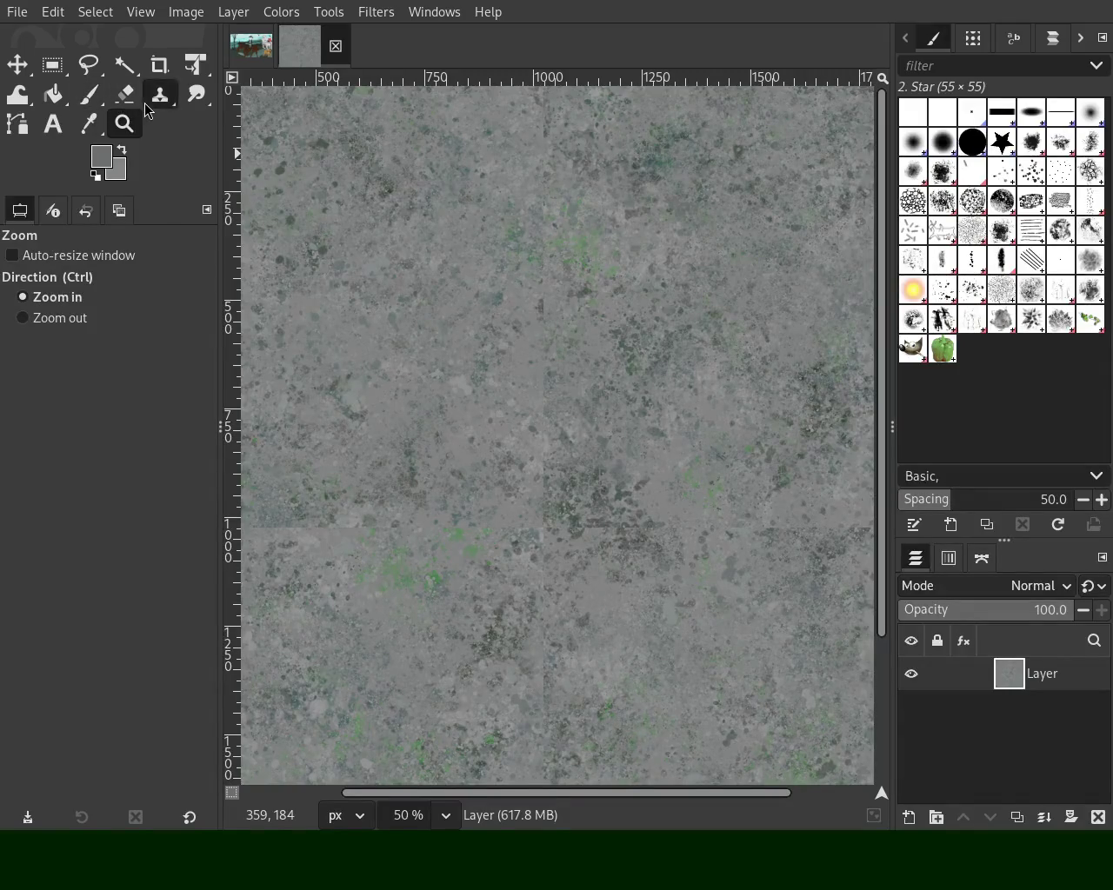
{"action": "key", "text": "h"}
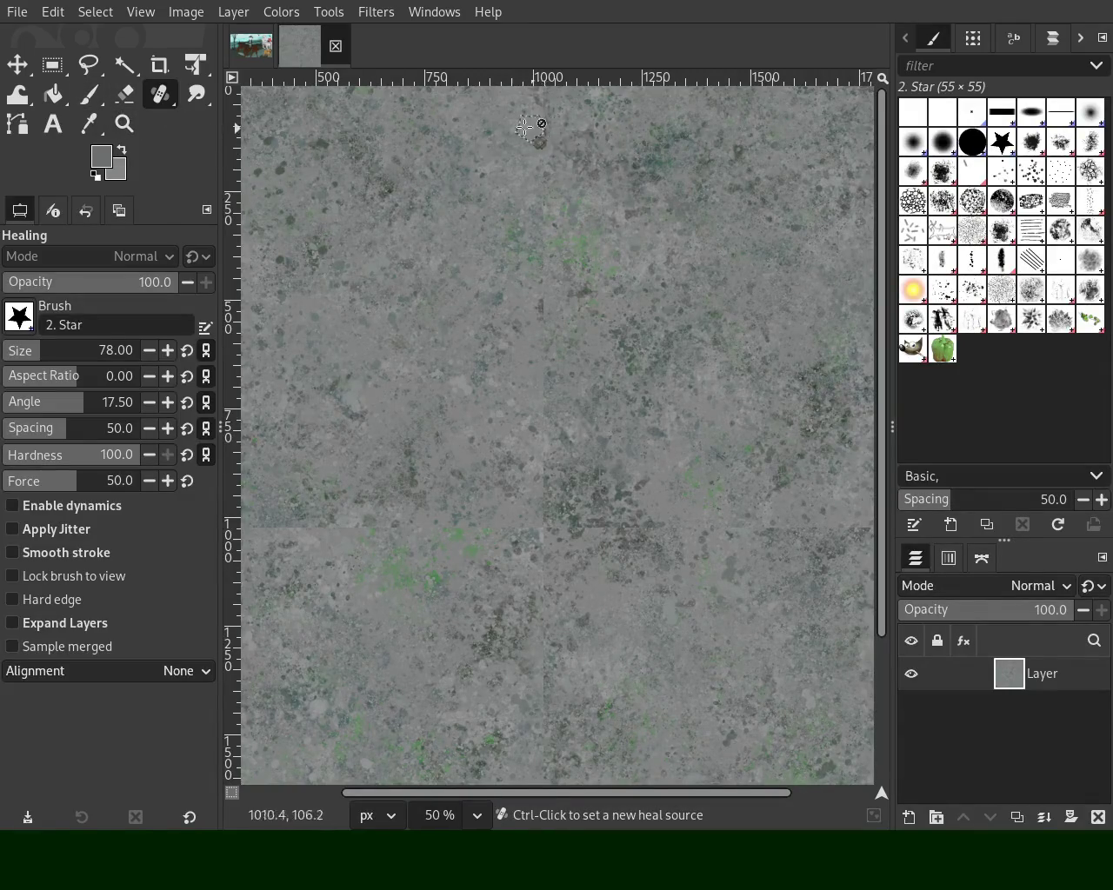
{"action": "left_click", "coordinate": [365, 105], "text": "ctrl"}
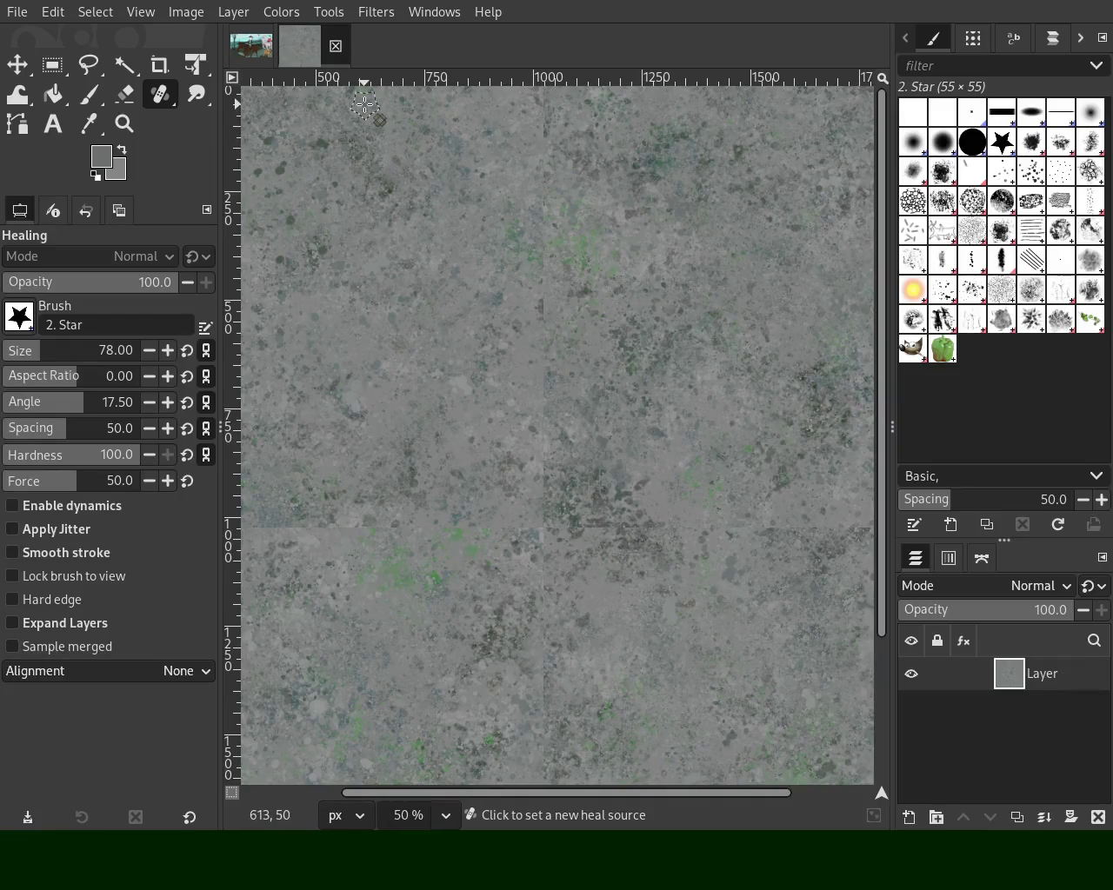
{"action": "left_click", "coordinate": [539, 102]}
{"action": "left_click", "coordinate": [543, 519], "text": "shift"}
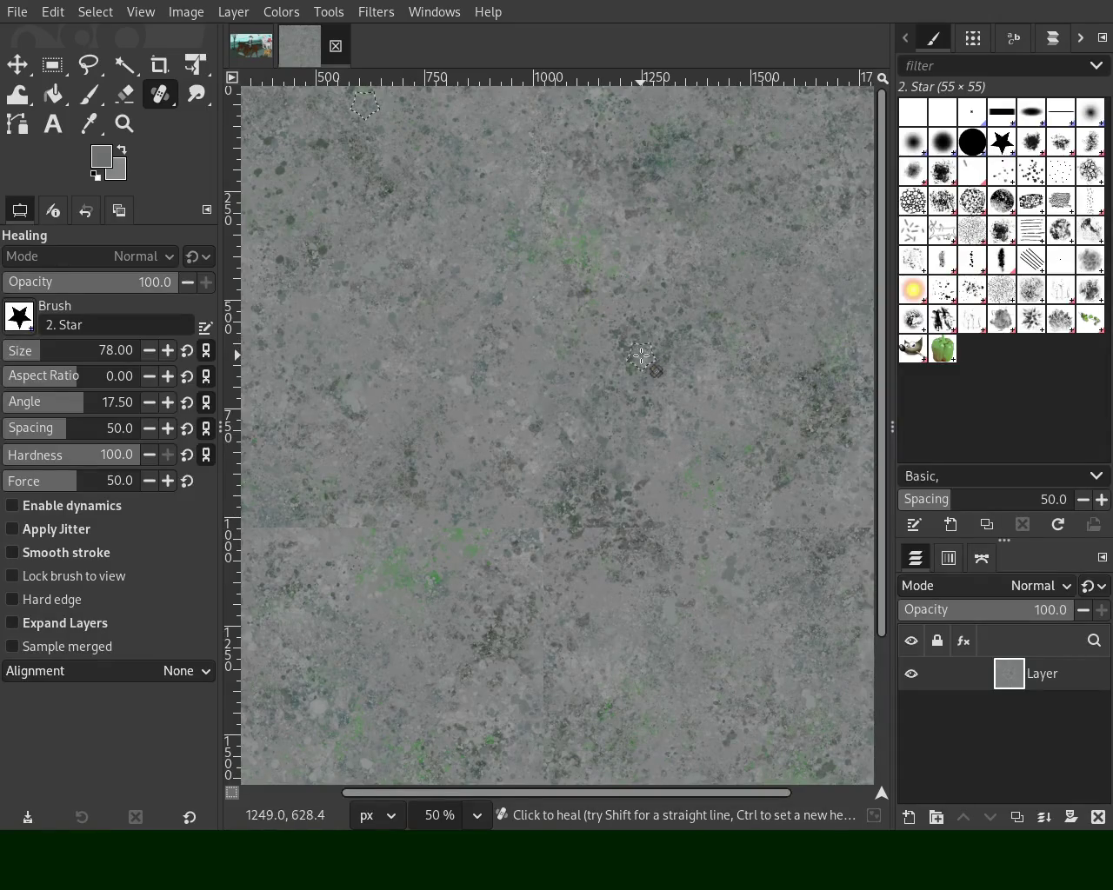
Heal the vertical seam twice more from new sources further left
{"action": "left_click", "coordinate": [356, 118], "text": "ctrl"}
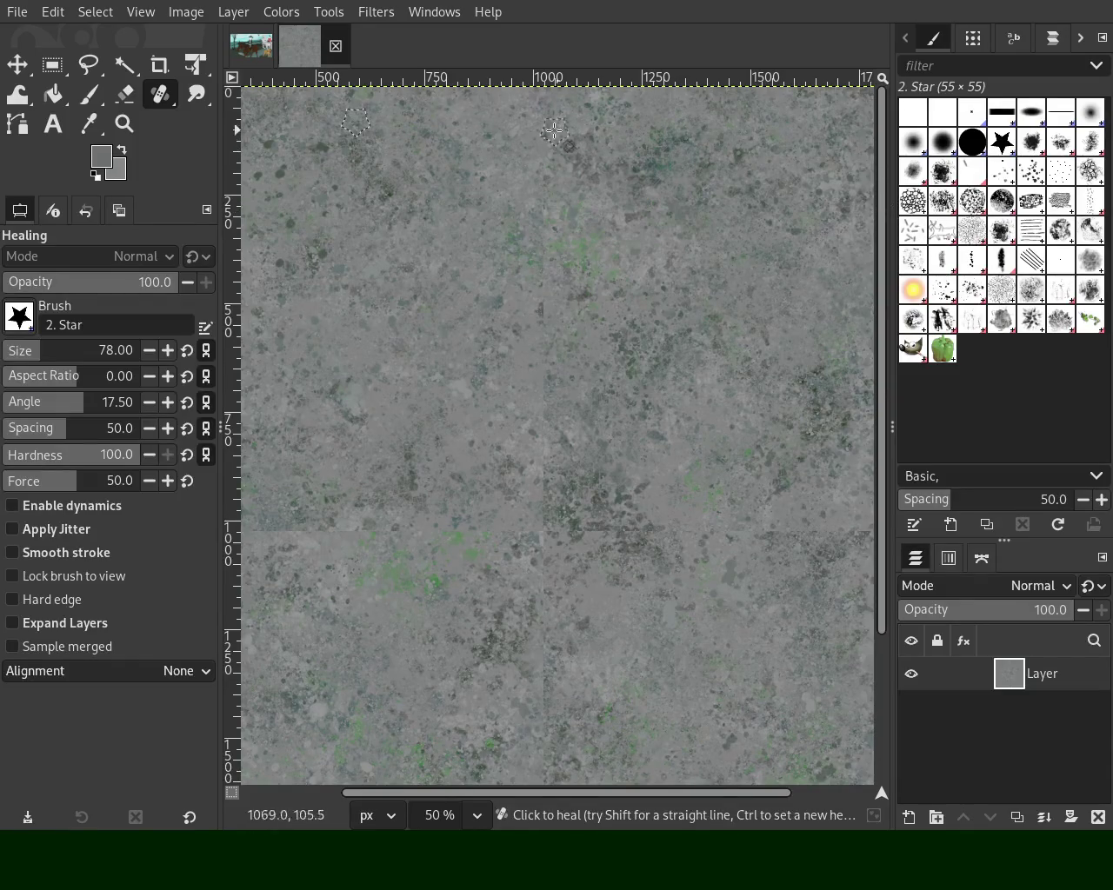
{"action": "left_click", "coordinate": [323, 104], "text": "ctrl"}
{"action": "left_click", "coordinate": [542, 101]}
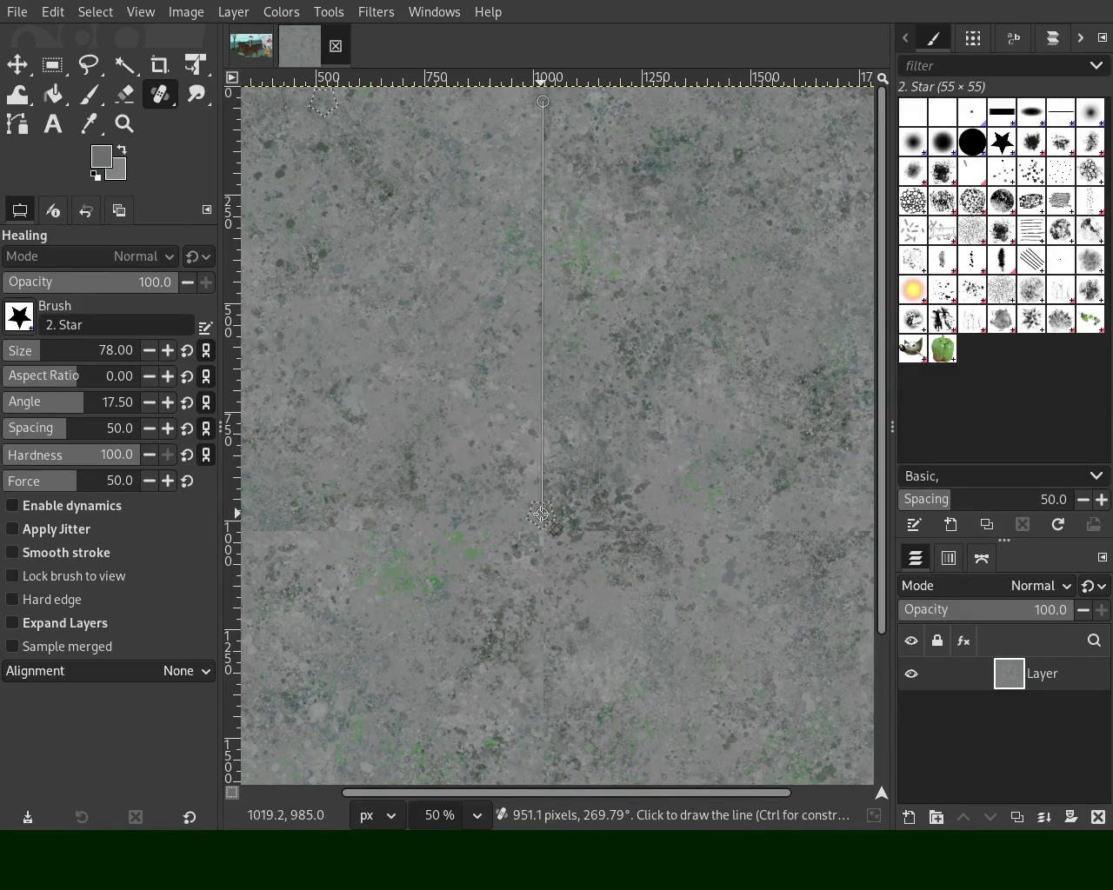
{"action": "left_click", "coordinate": [541, 513], "text": "shift"}
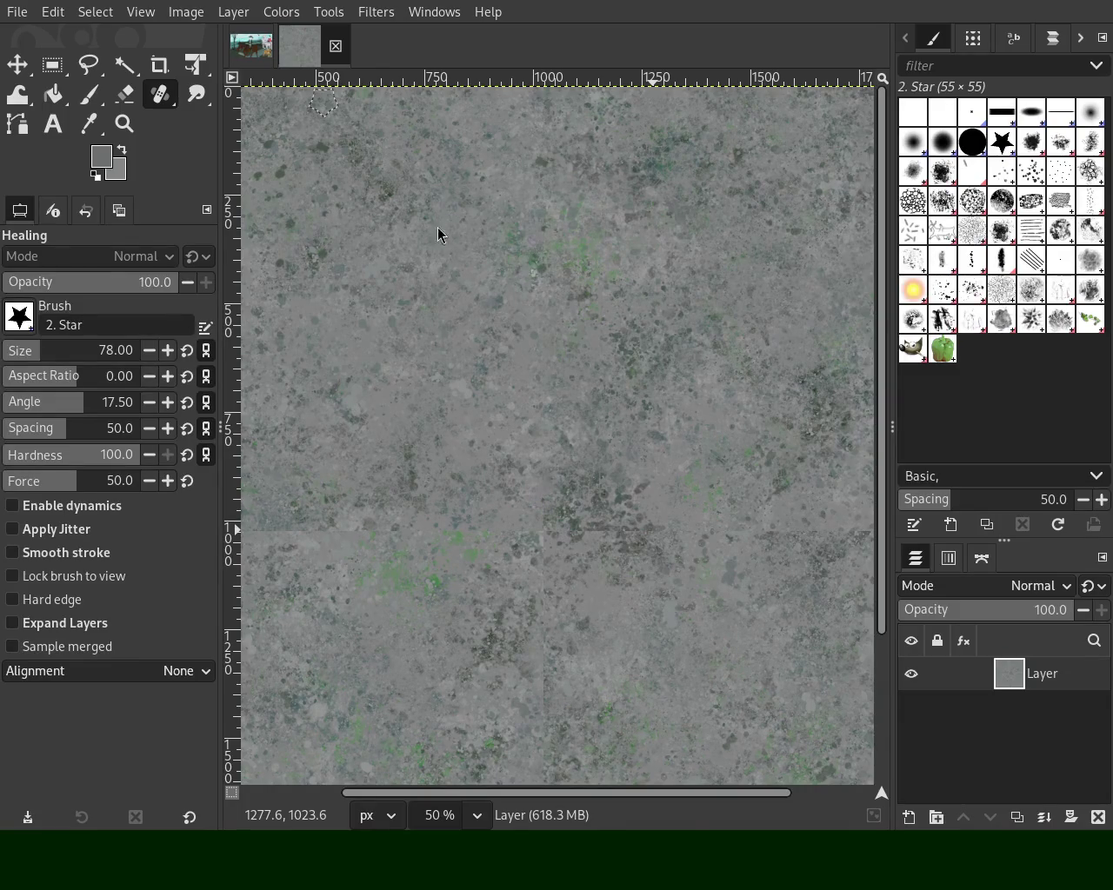
{"action": "left_click", "coordinate": [351, 103], "text": "ctrl"}
{"action": "left_click", "coordinate": [535, 92]}
{"action": "left_click", "coordinate": [549, 528], "text": "shift"}
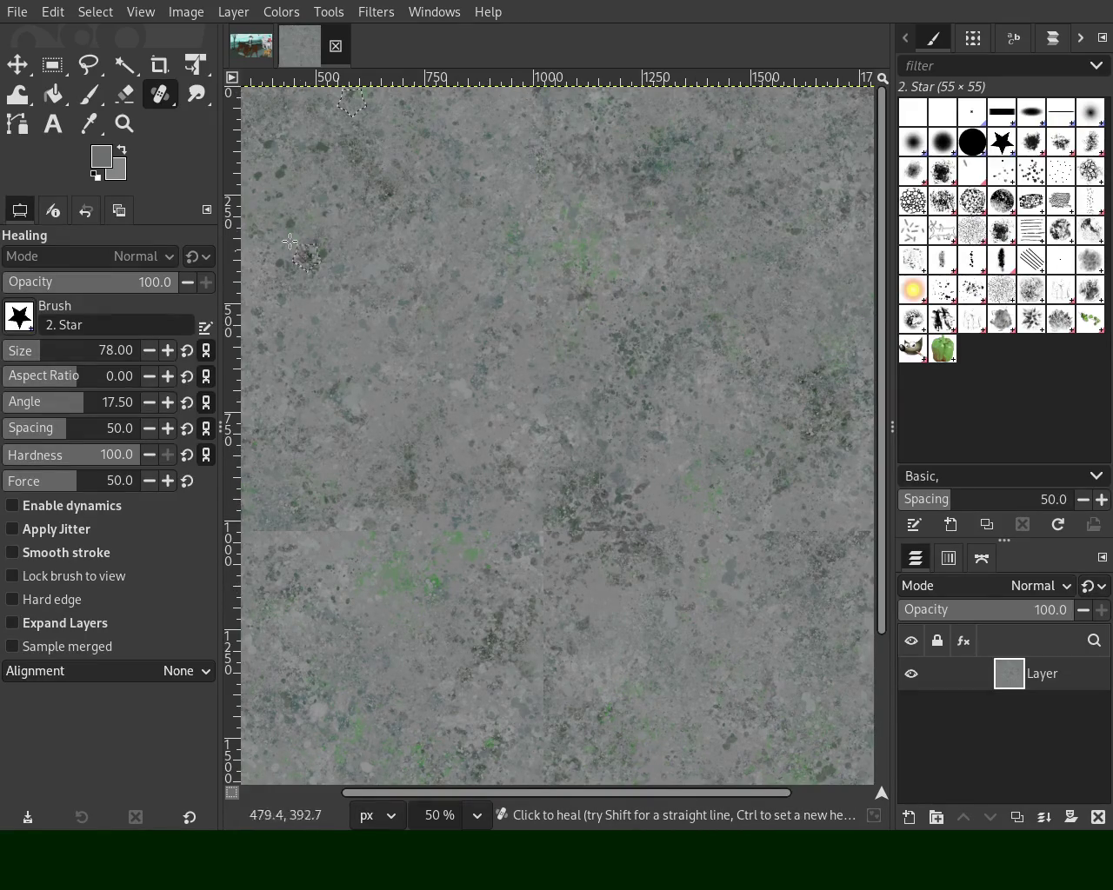
{"action": "left_click", "coordinate": [124, 123]}
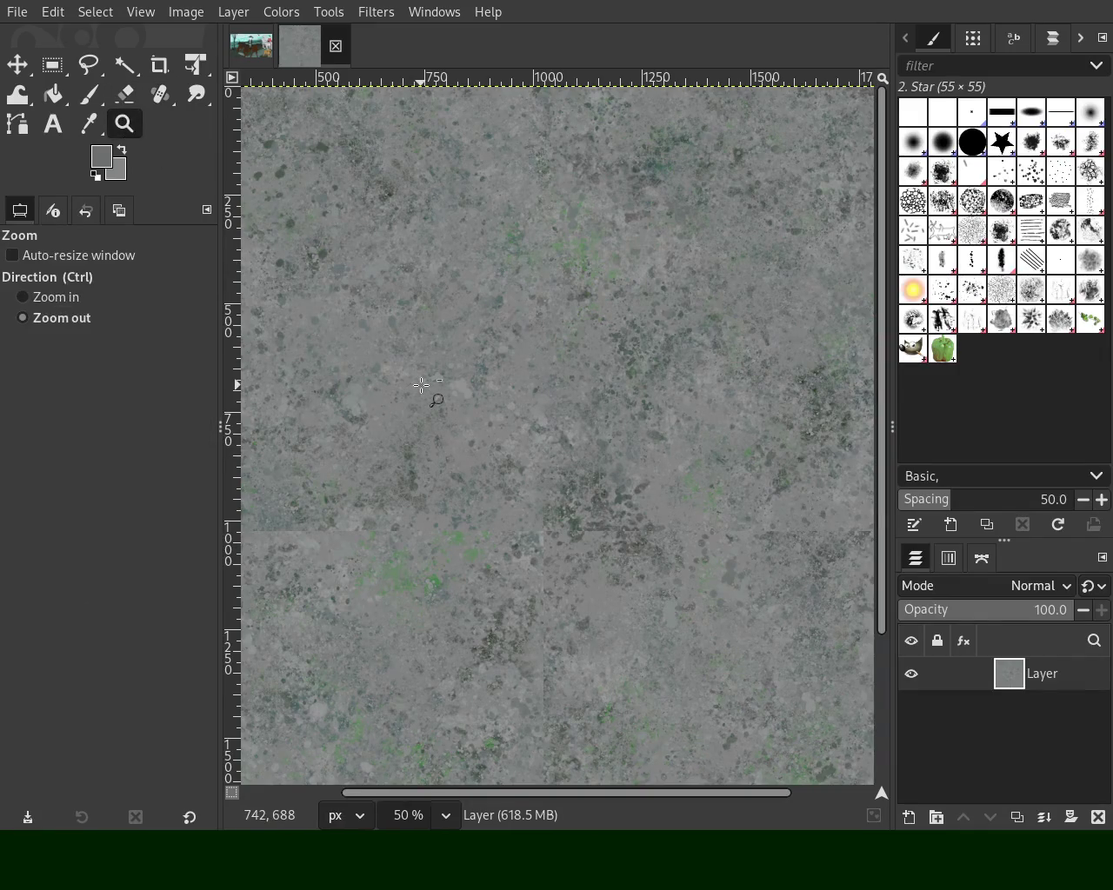
Zoom in on the seams and heal a straight stroke along the horizontal seam
{"action": "left_click", "coordinate": [421, 385]}
{"action": "left_click", "coordinate": [526, 517], "text": "ctrl"}
{"action": "left_click", "coordinate": [526, 517], "text": "ctrl"}
{"action": "left_click", "coordinate": [525, 517], "text": "ctrl"}
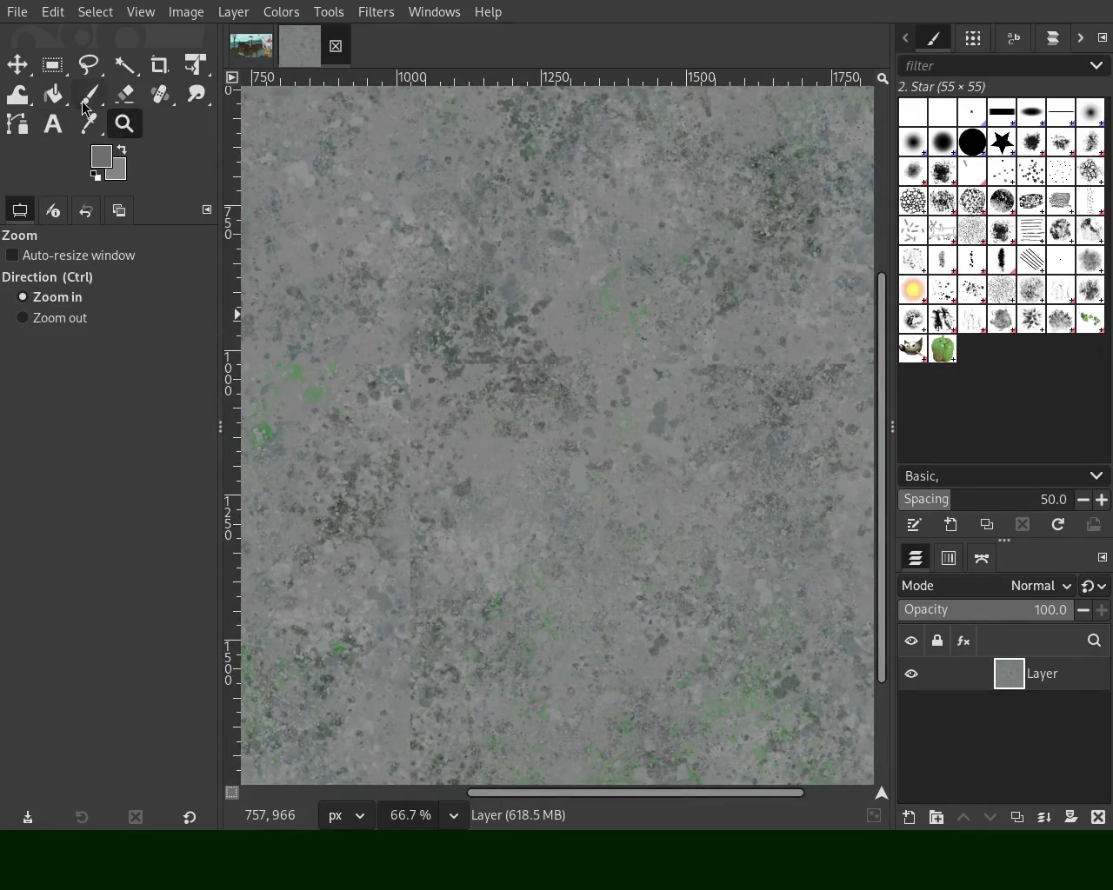
{"action": "left_click", "coordinate": [156, 98]}
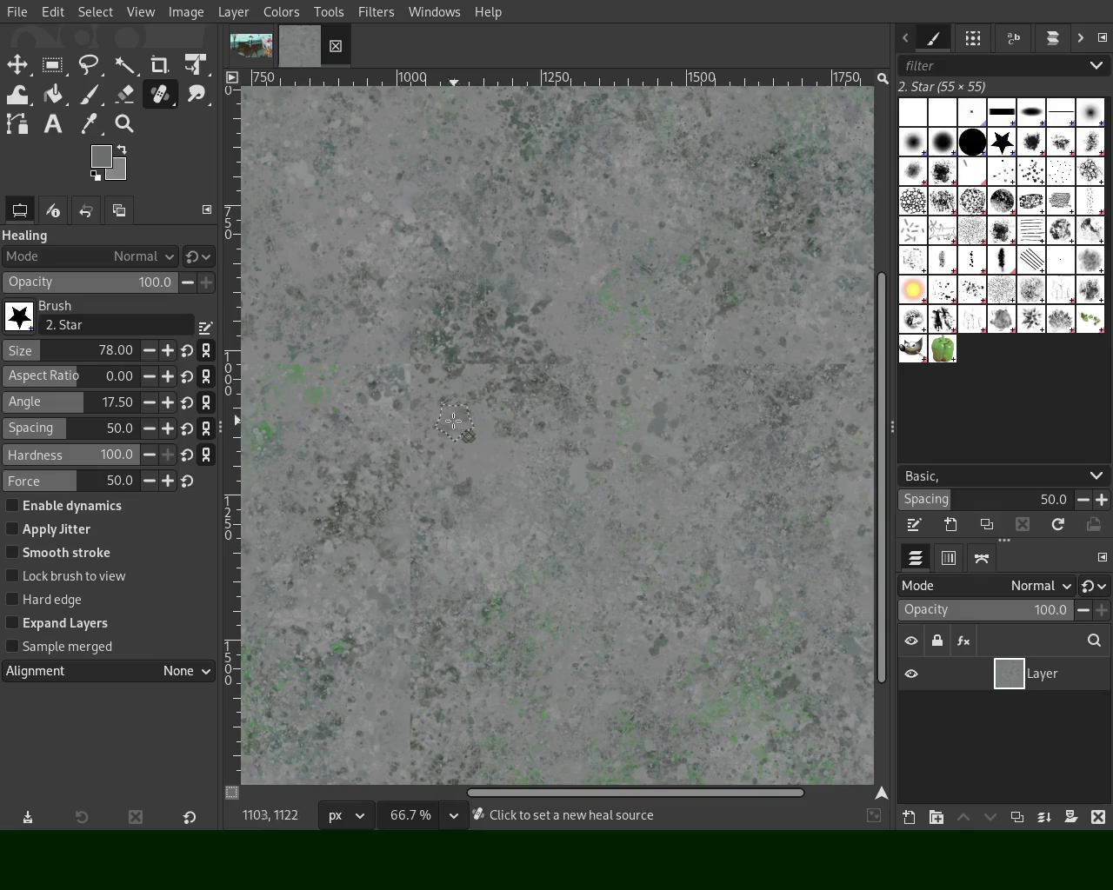
{"action": "left_click", "coordinate": [432, 404], "text": "ctrl"}
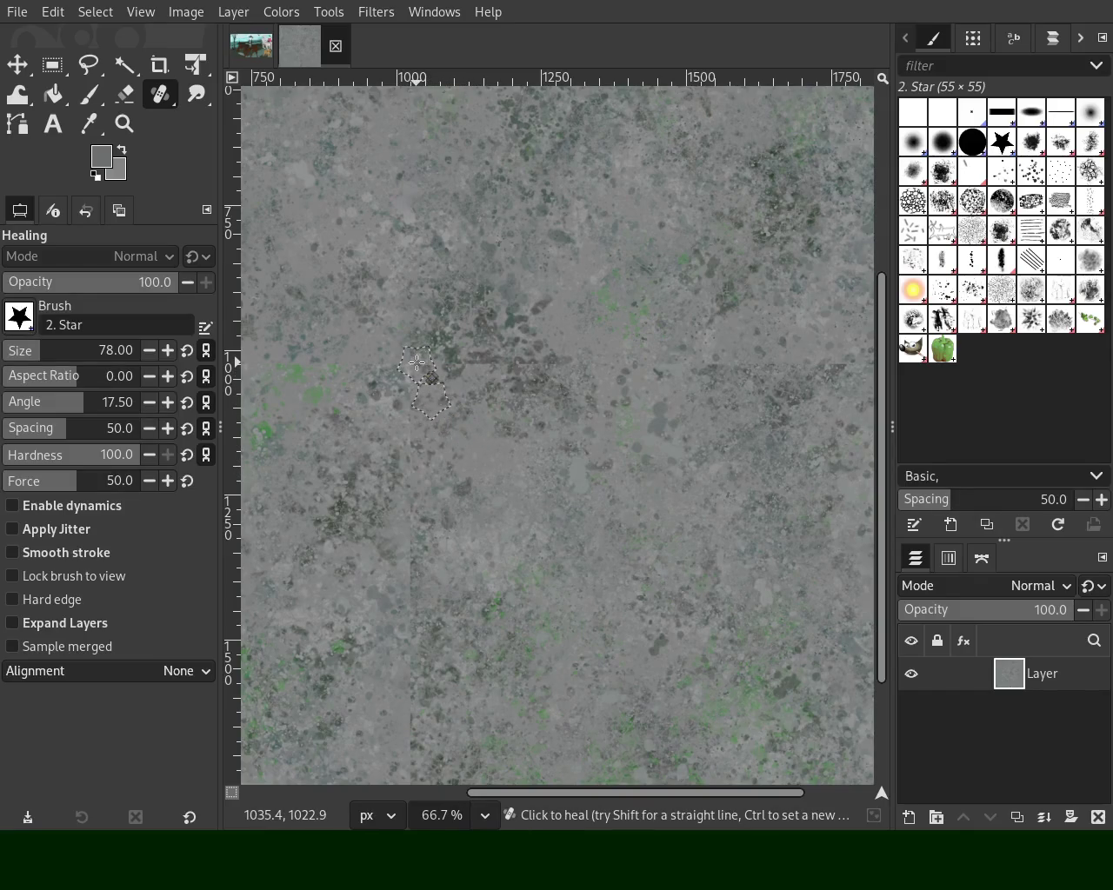
{"action": "left_click", "coordinate": [438, 433], "text": "ctrl"}
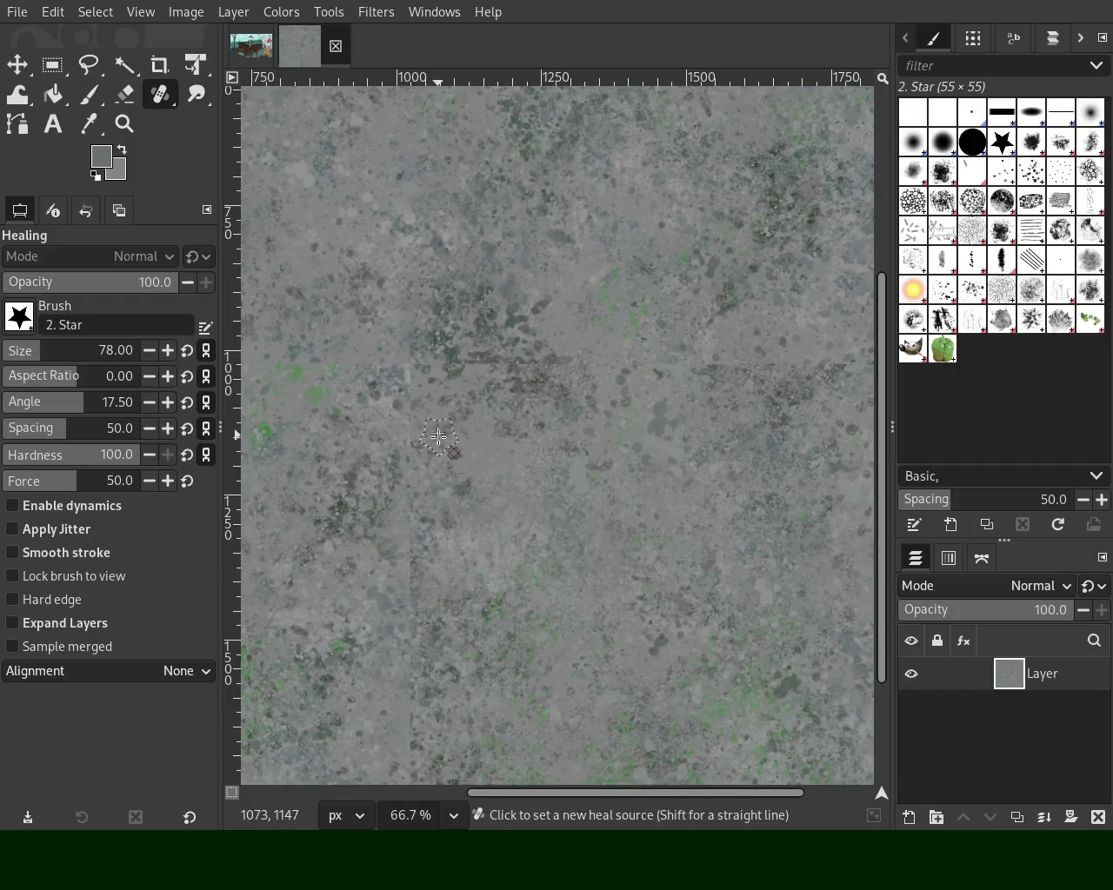
{"action": "left_click", "coordinate": [424, 449], "text": "ctrl"}
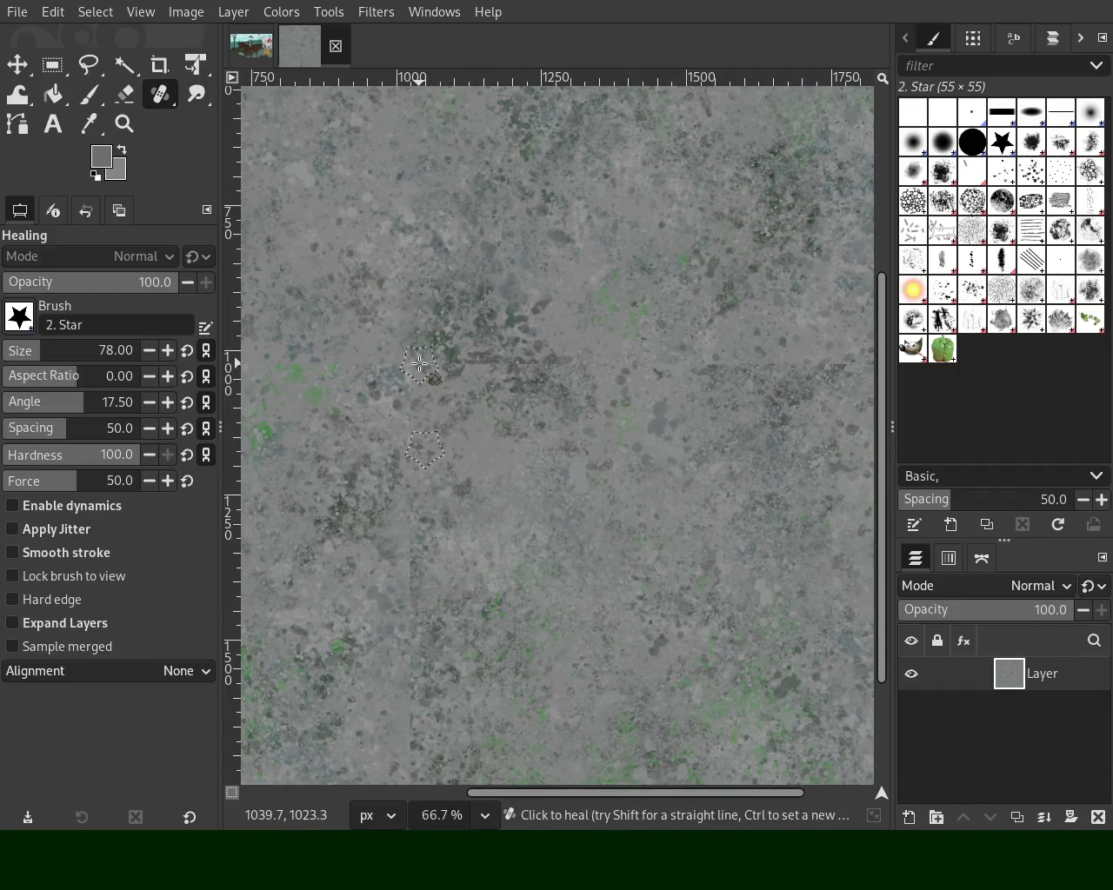
{"action": "scroll", "coordinate": [490, 499], "scroll_direction": "down", "scroll_amount": 3}
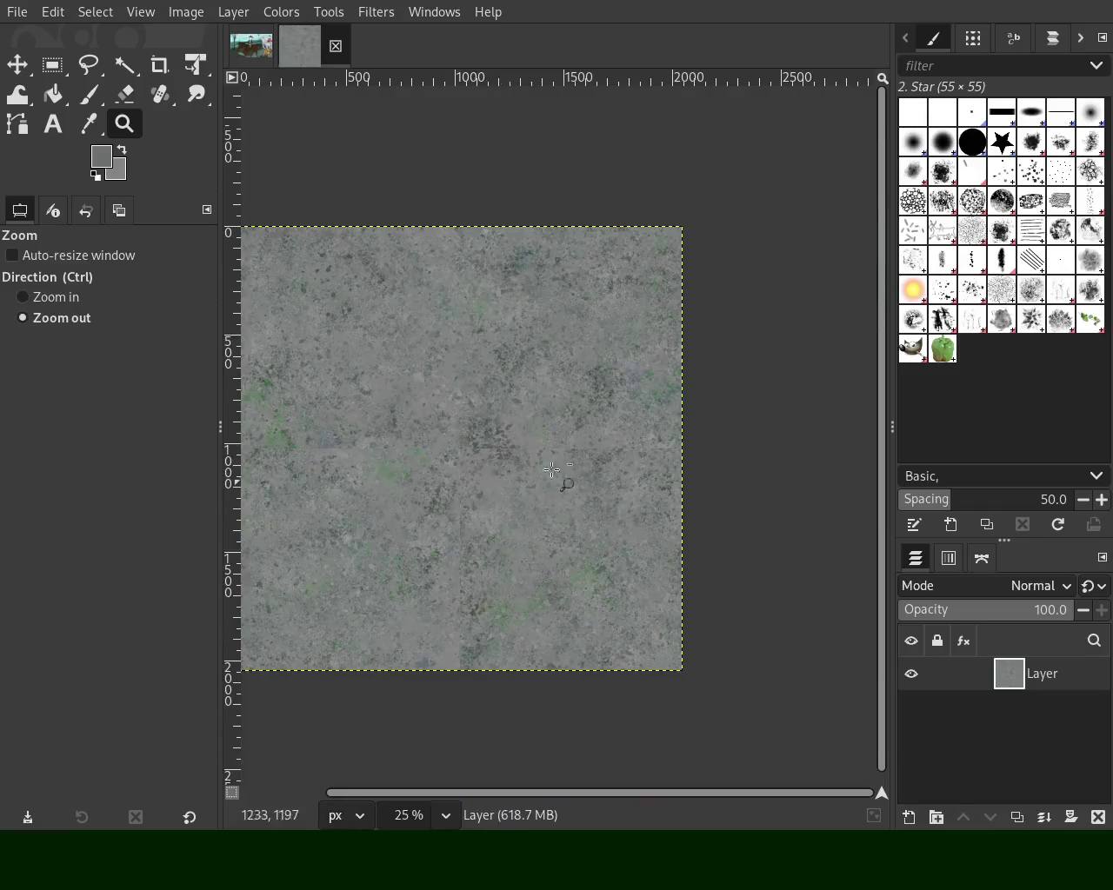
{"action": "scroll", "coordinate": [652, 478], "scroll_direction": "down", "scroll_amount": 1}
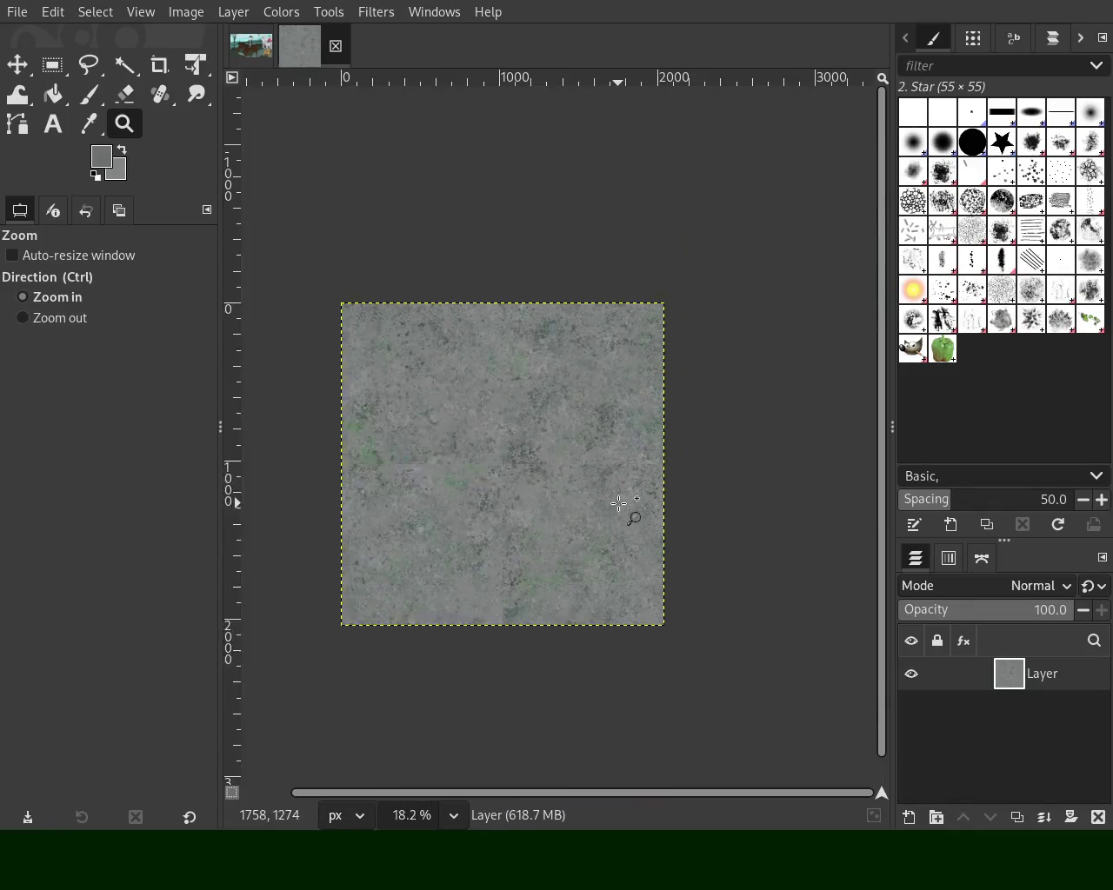
{"action": "scroll", "coordinate": [626, 509], "scroll_direction": "up", "scroll_amount": 3}
{"action": "key", "text": "h"}
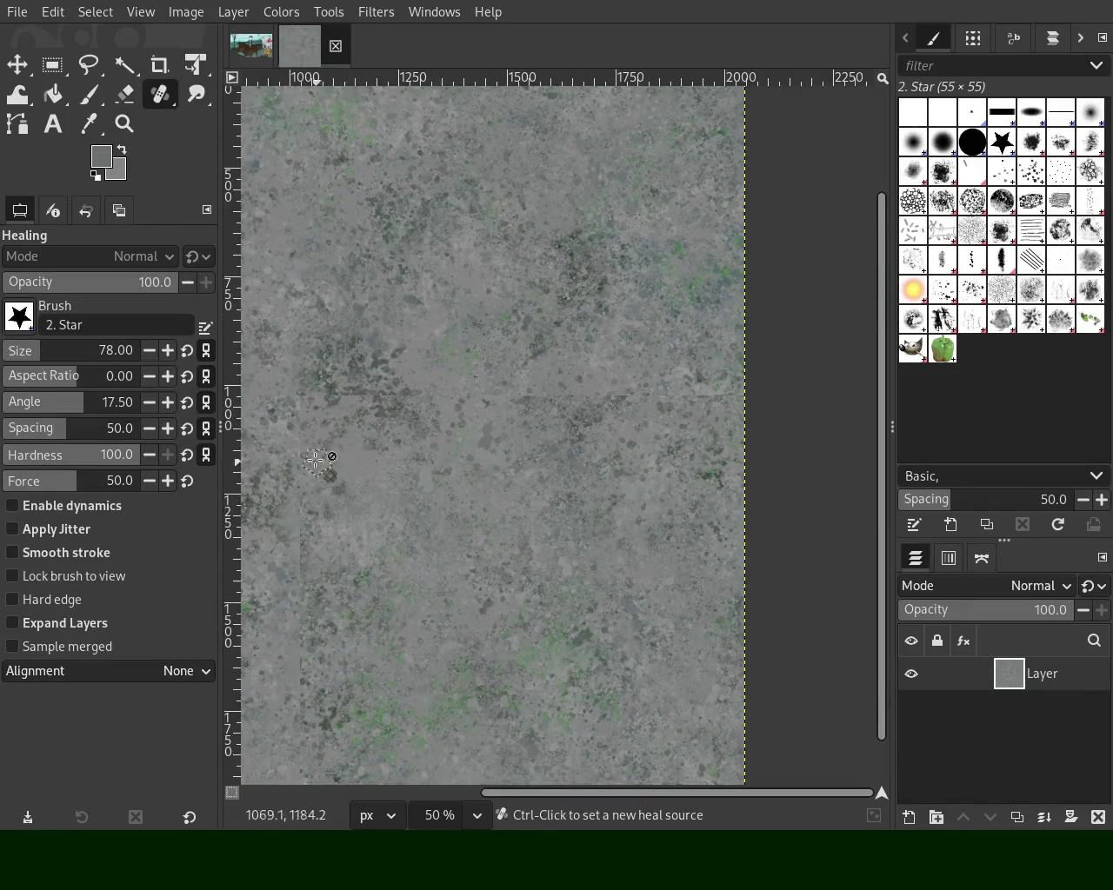
{"action": "left_click", "coordinate": [311, 391]}
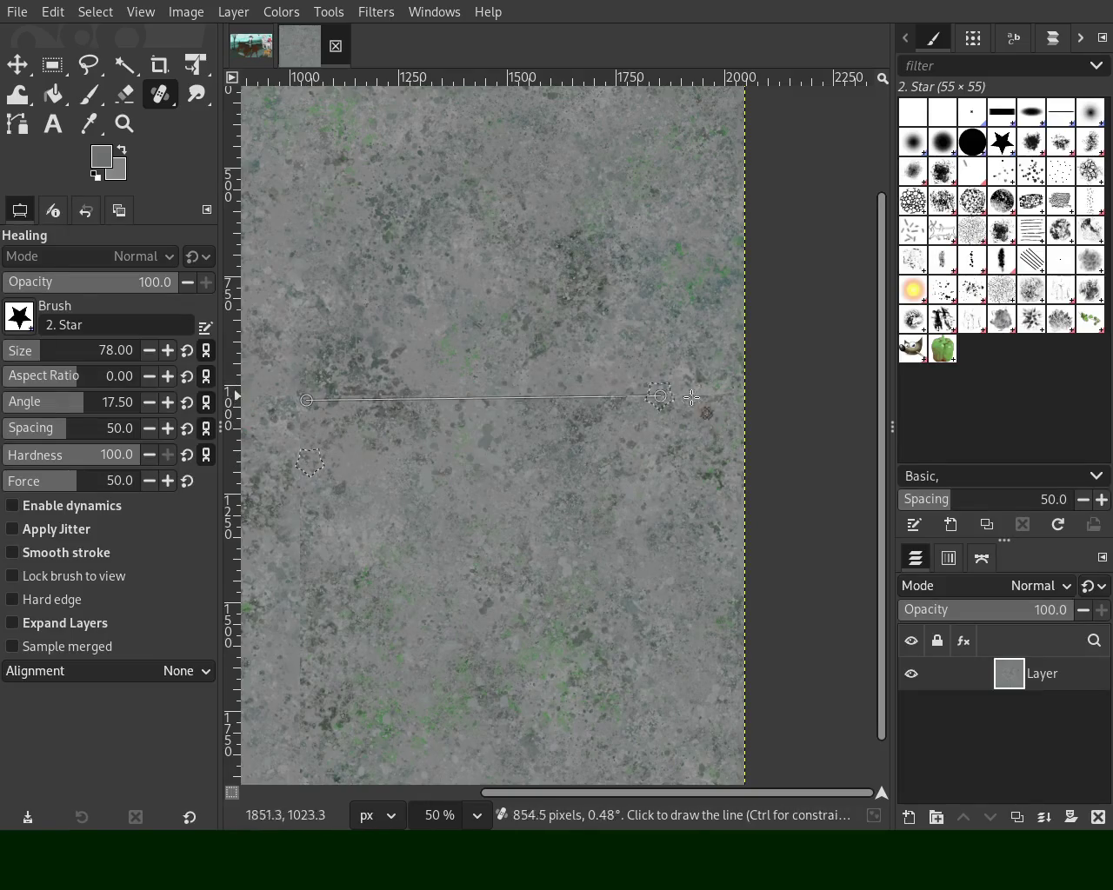
{"action": "left_click", "coordinate": [728, 402], "text": "shift"}
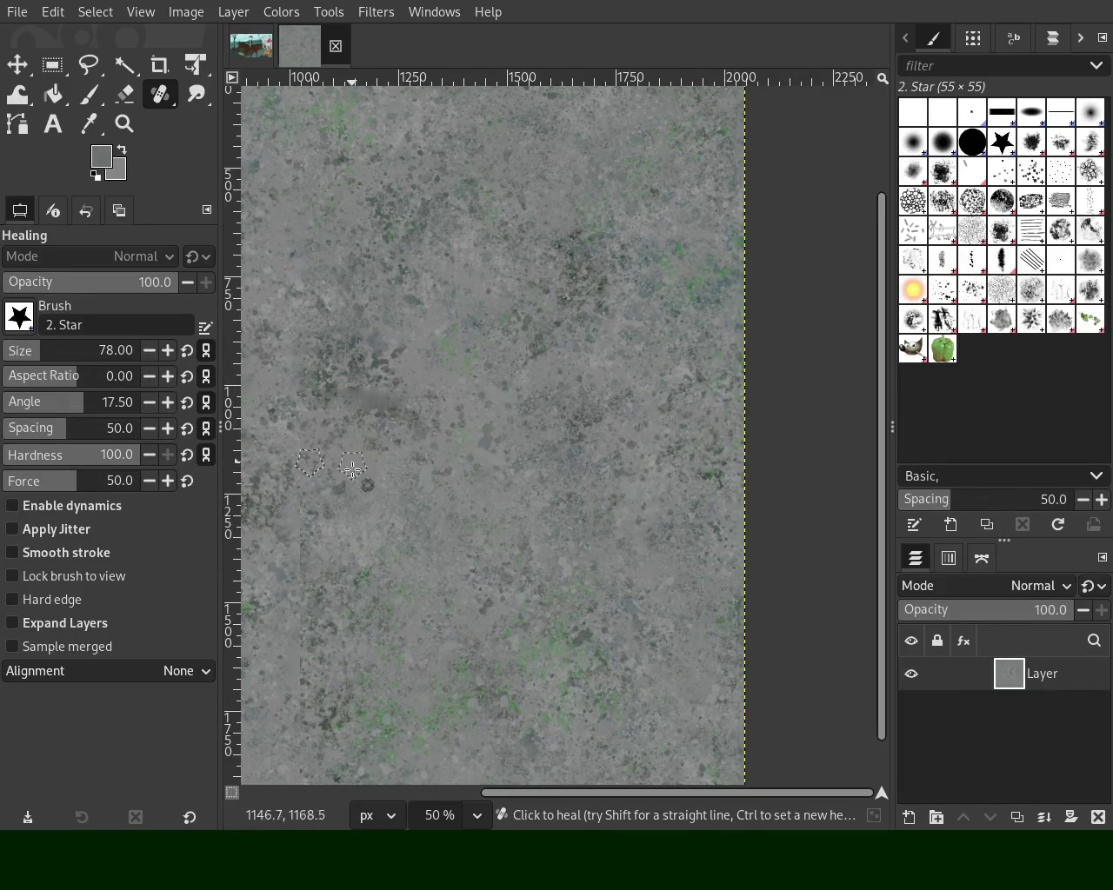
Heal away the dark smudge on the seam from a nearby source
{"action": "left_click", "coordinate": [130, 135]}
{"action": "scroll", "coordinate": [539, 336], "scroll_direction": "down", "scroll_amount": 1}
{"action": "scroll", "coordinate": [434, 410], "scroll_direction": "down", "scroll_amount": 2}
{"action": "scroll", "coordinate": [434, 411], "scroll_direction": "up", "scroll_amount": 3}
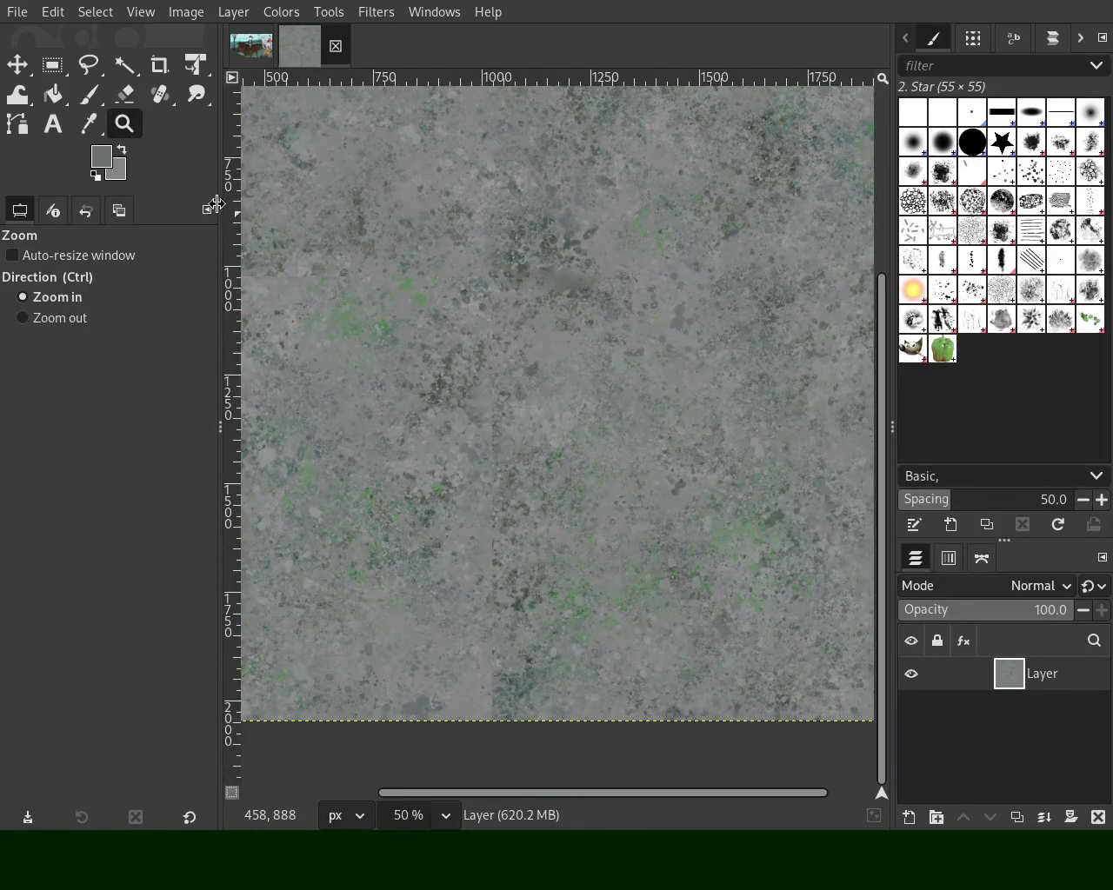
{"action": "left_click", "coordinate": [160, 94]}
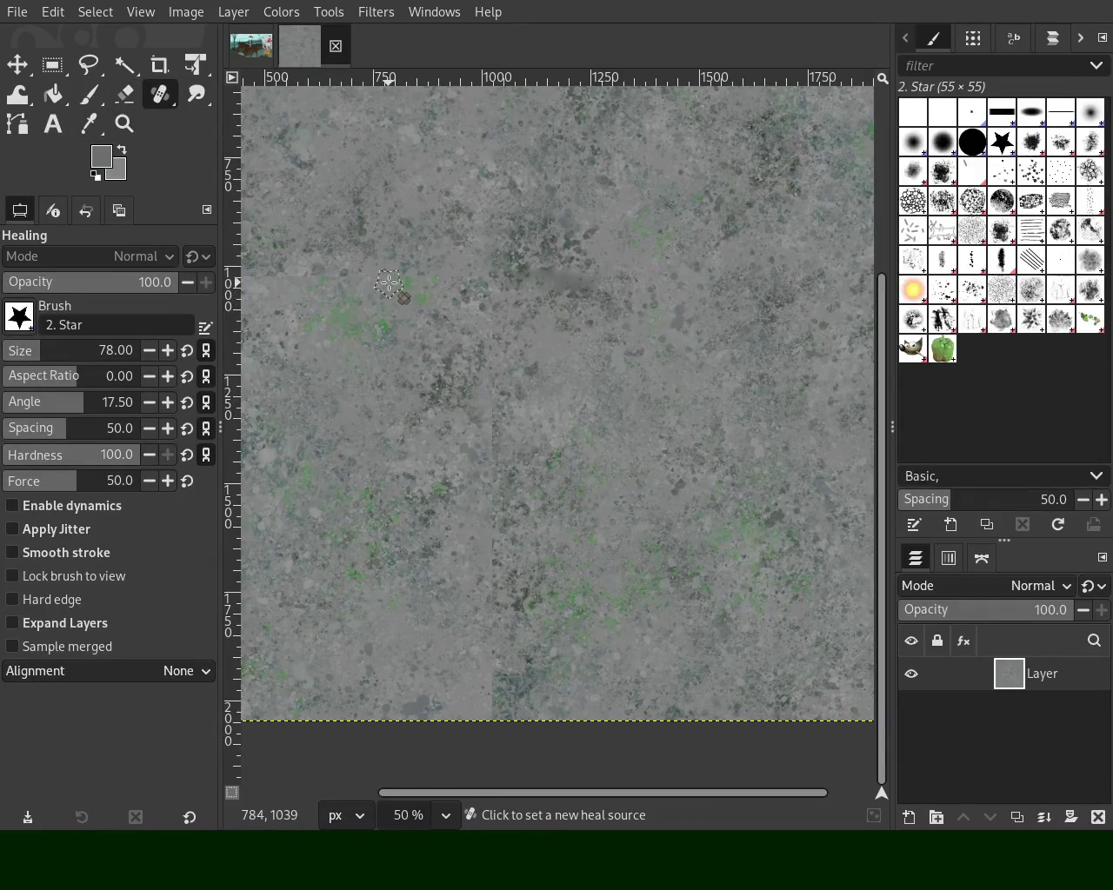
{"action": "left_click", "coordinate": [388, 283], "text": "ctrl"}
{"action": "left_click_drag", "start_coordinate": [522, 281], "coordinate": [608, 280]}
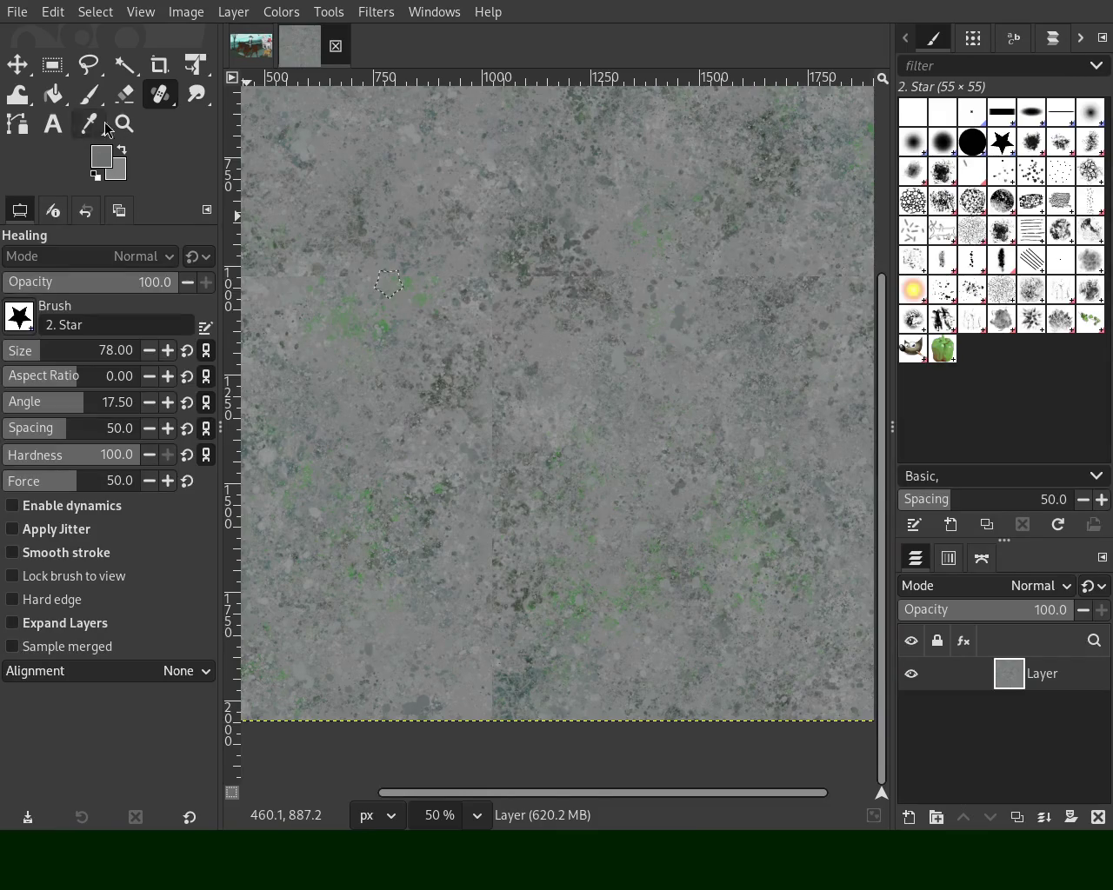
Reset the heal source, then zoom out to check the whole tile
{"action": "left_click", "coordinate": [507, 406], "text": "ctrl"}
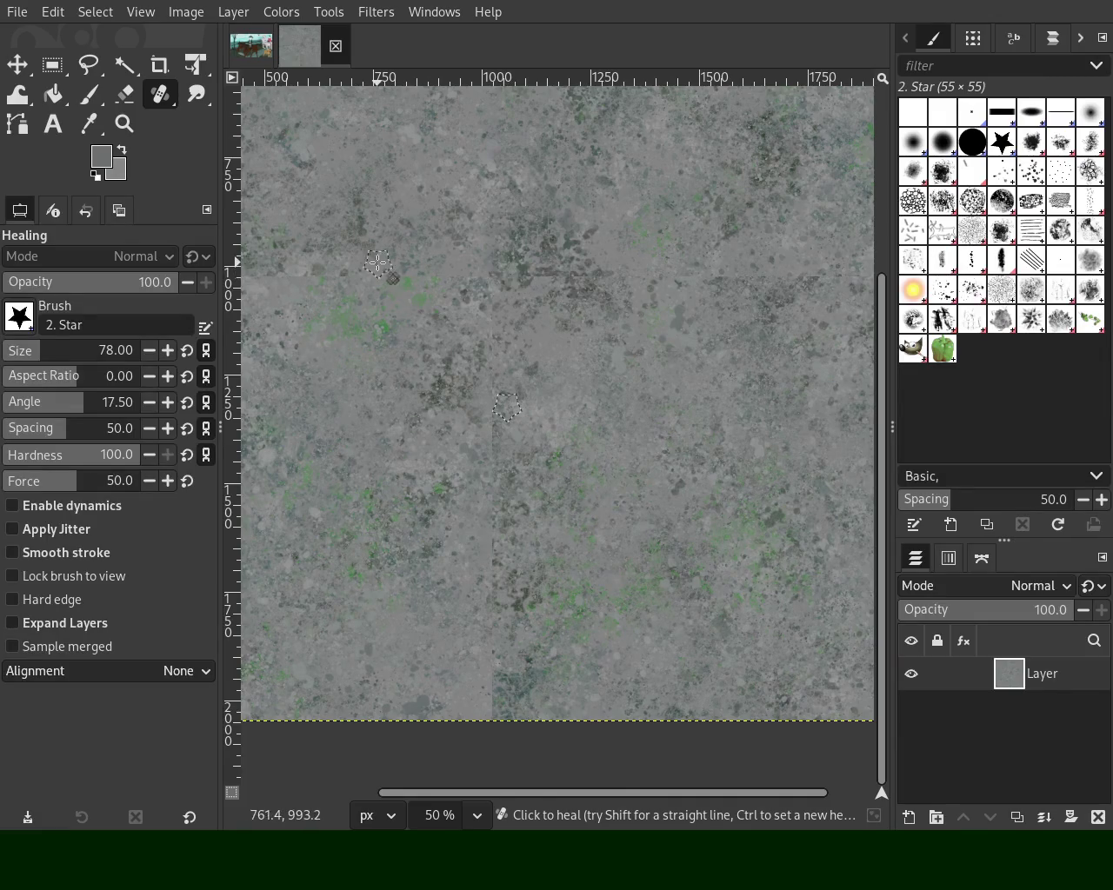
{"action": "left_click", "coordinate": [501, 275], "text": "ctrl"}
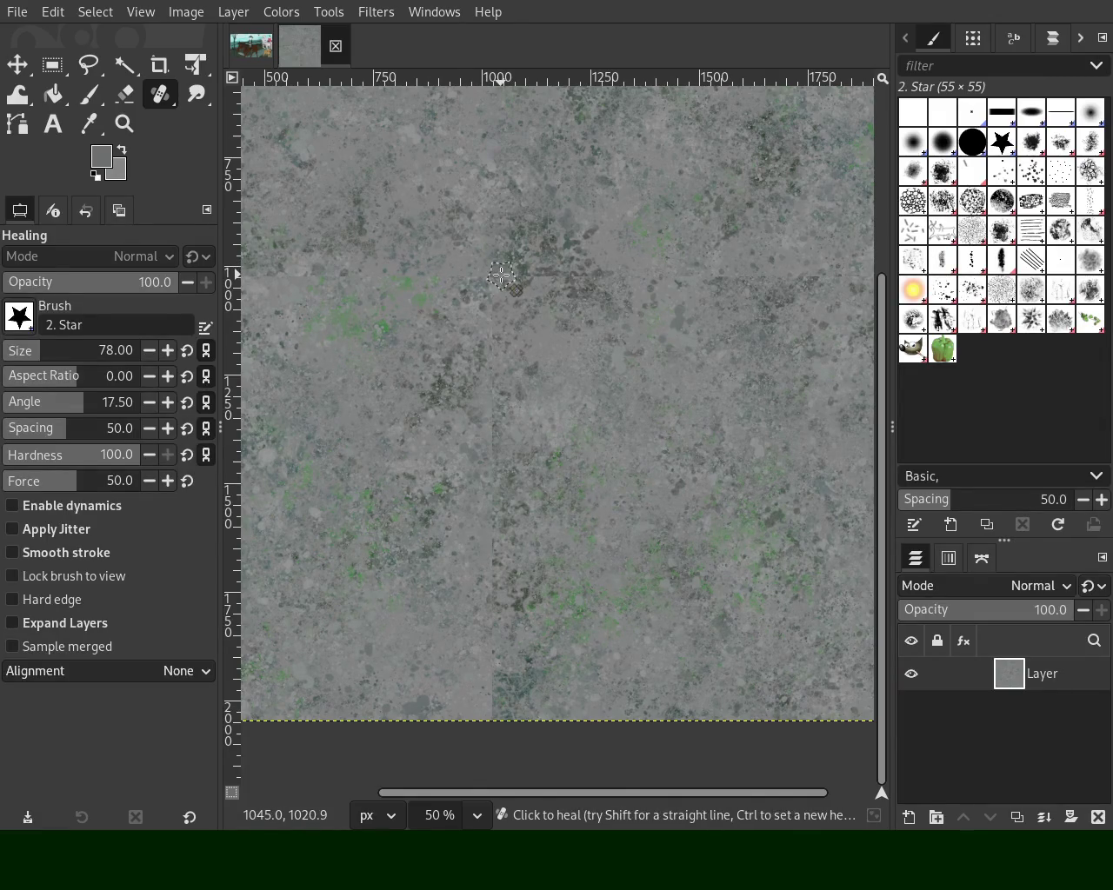
{"action": "left_click", "coordinate": [124, 124]}
{"action": "left_click", "coordinate": [646, 356], "text": "ctrl"}
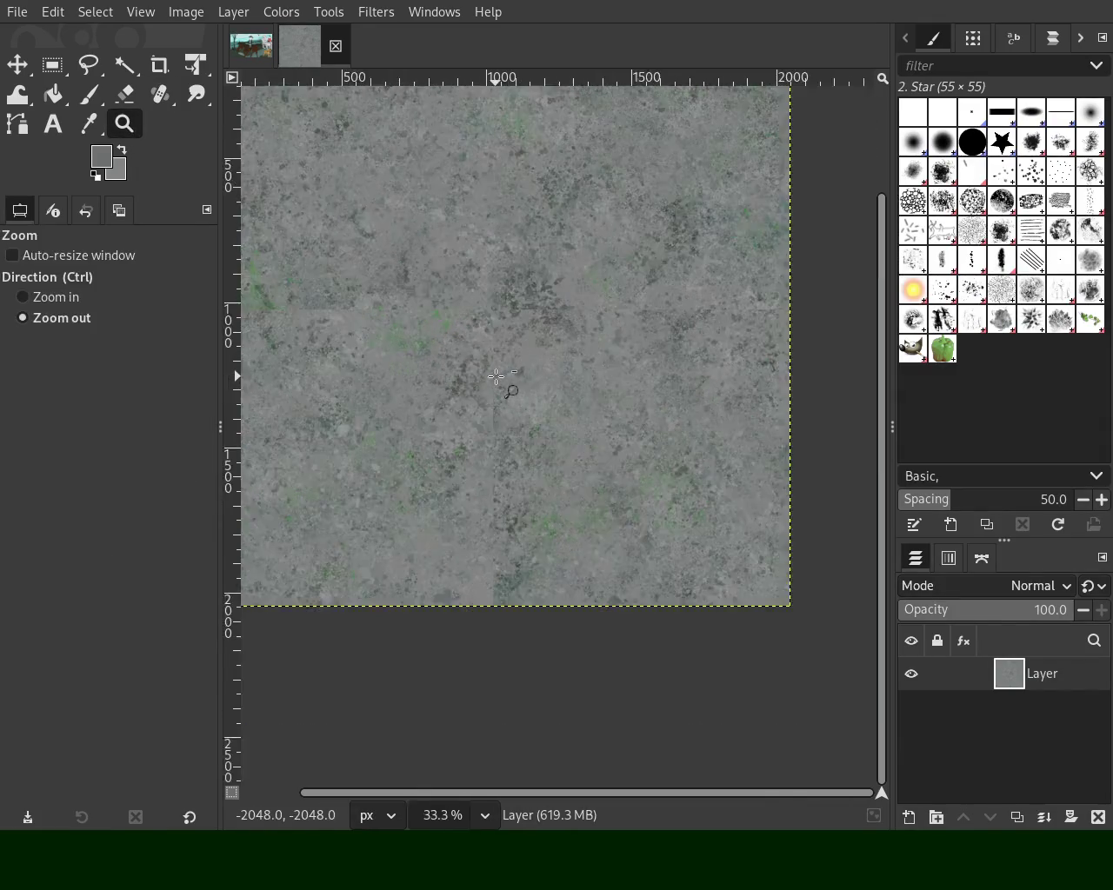
{"action": "left_click", "coordinate": [646, 356], "text": "ctrl"}
{"action": "left_click", "coordinate": [646, 355]}
{"action": "left_click", "coordinate": [719, 333]}
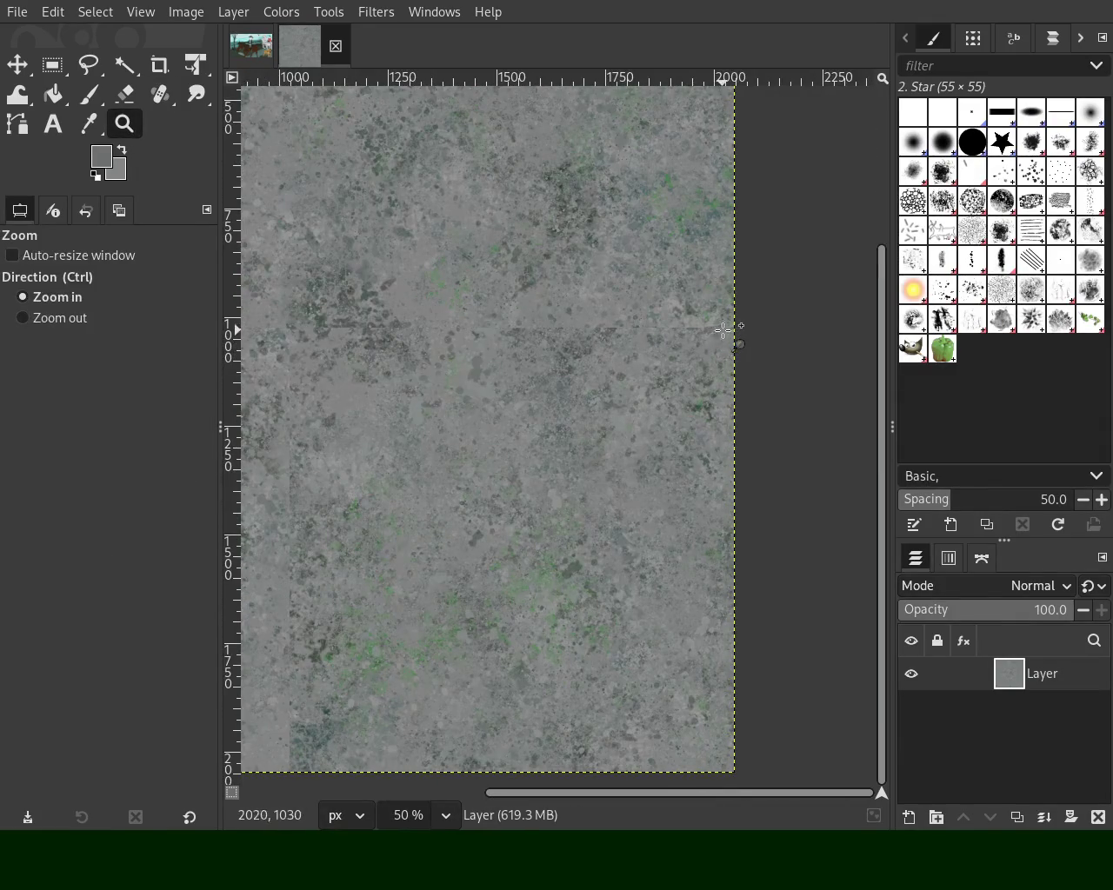
{"action": "left_click", "coordinate": [160, 94]}
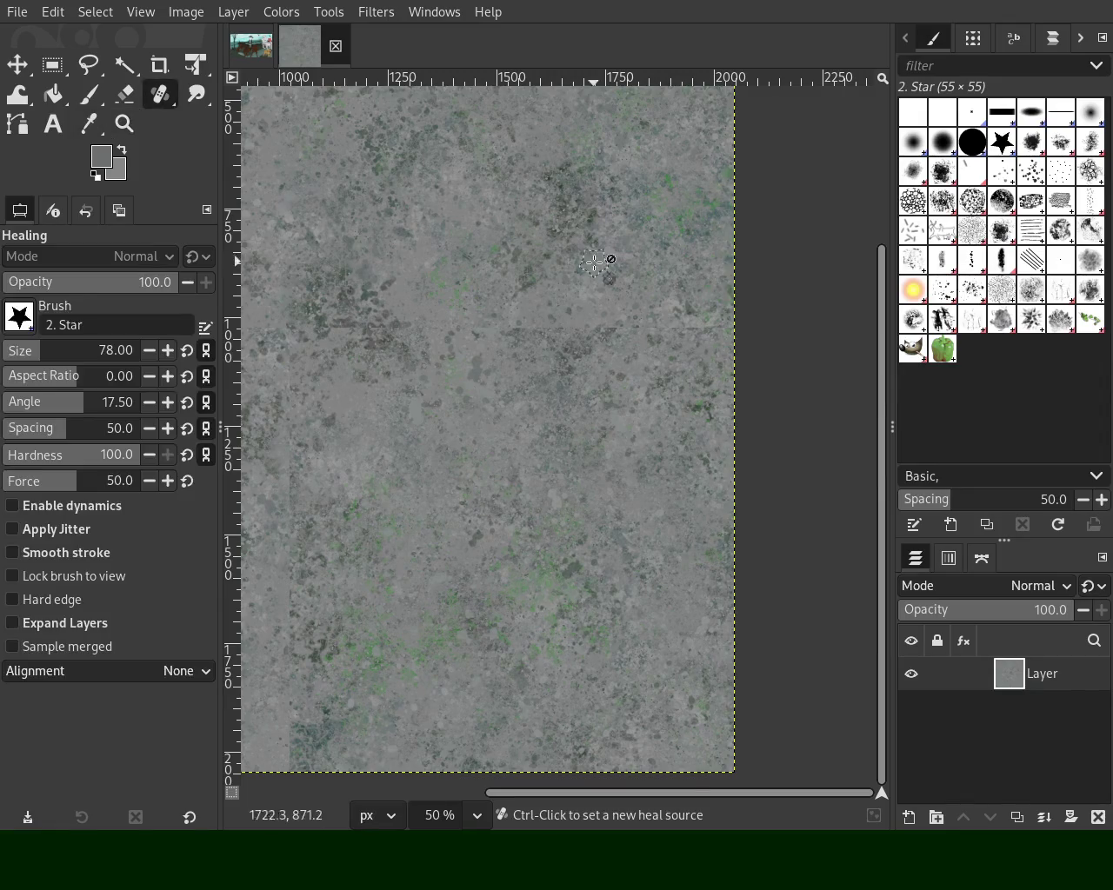
{"action": "left_click", "coordinate": [122, 126]}
{"action": "left_click", "coordinate": [658, 355], "text": "ctrl"}
{"action": "left_click", "coordinate": [658, 355], "text": "ctrl"}
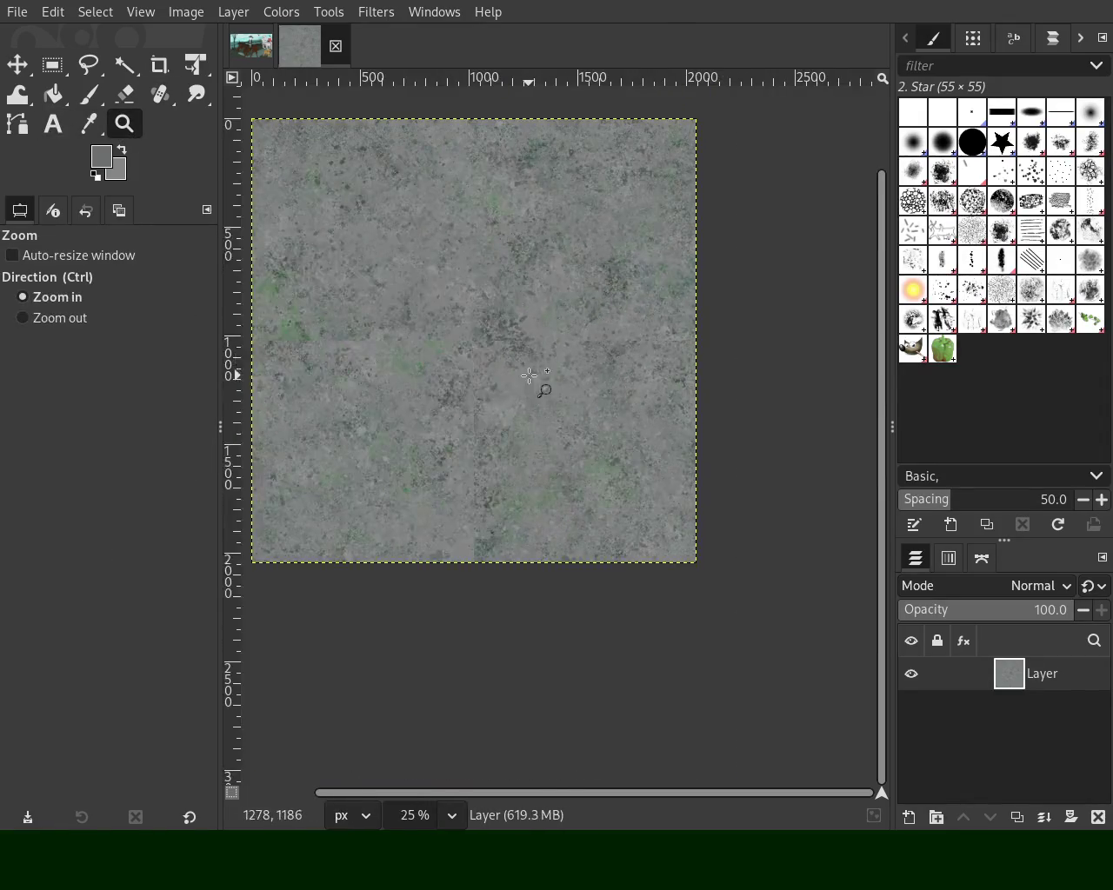
Heal the vertical and horizontal seams with straight strokes from clean sources
{"action": "double_click", "coordinate": [534, 385]}
{"action": "left_click", "coordinate": [153, 96]}
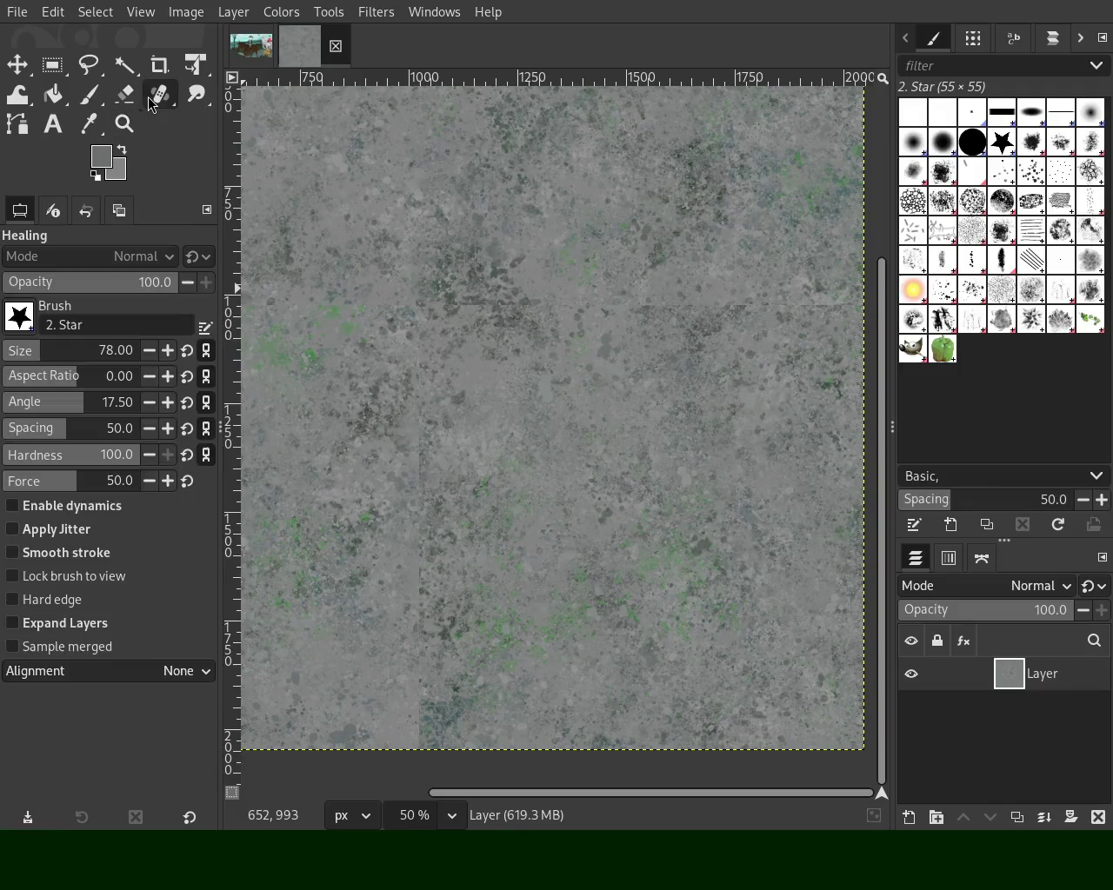
{"action": "left_click", "coordinate": [434, 447], "text": "ctrl"}
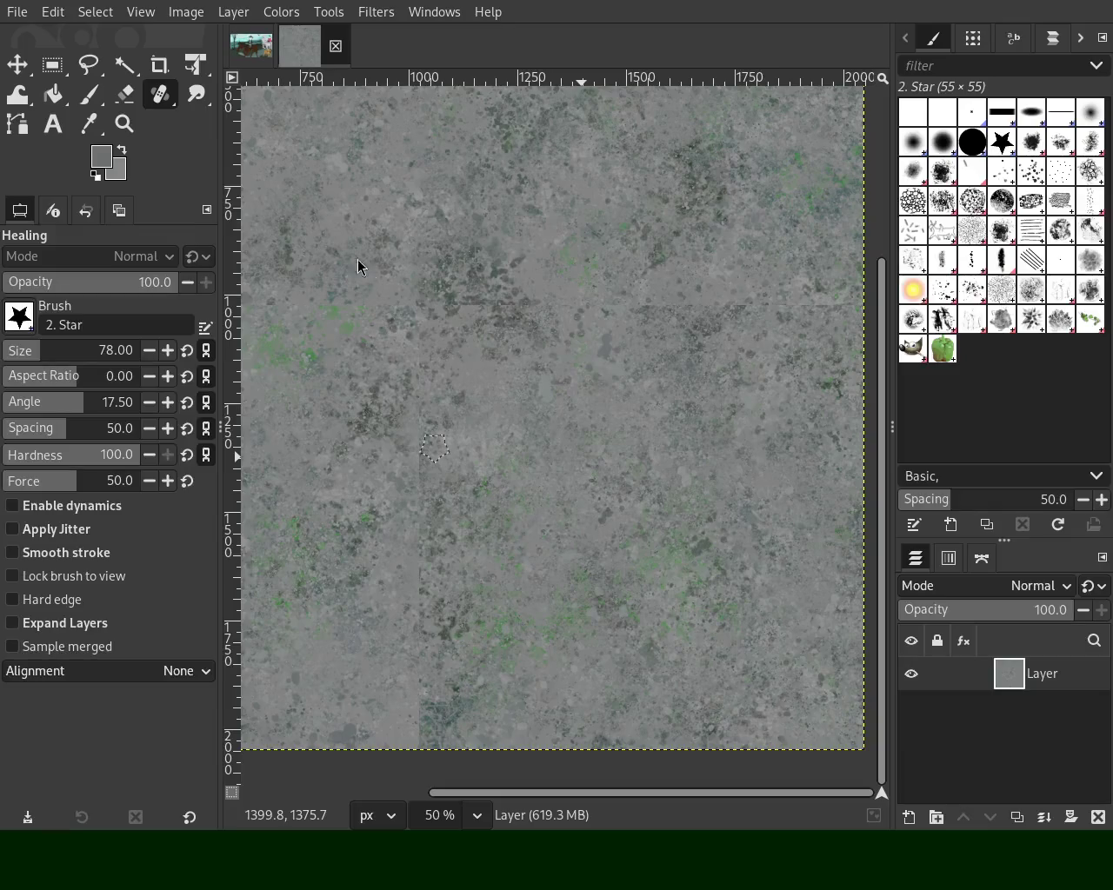
{"action": "left_click_drag", "start_coordinate": [452, 249], "coordinate": [460, 333]}
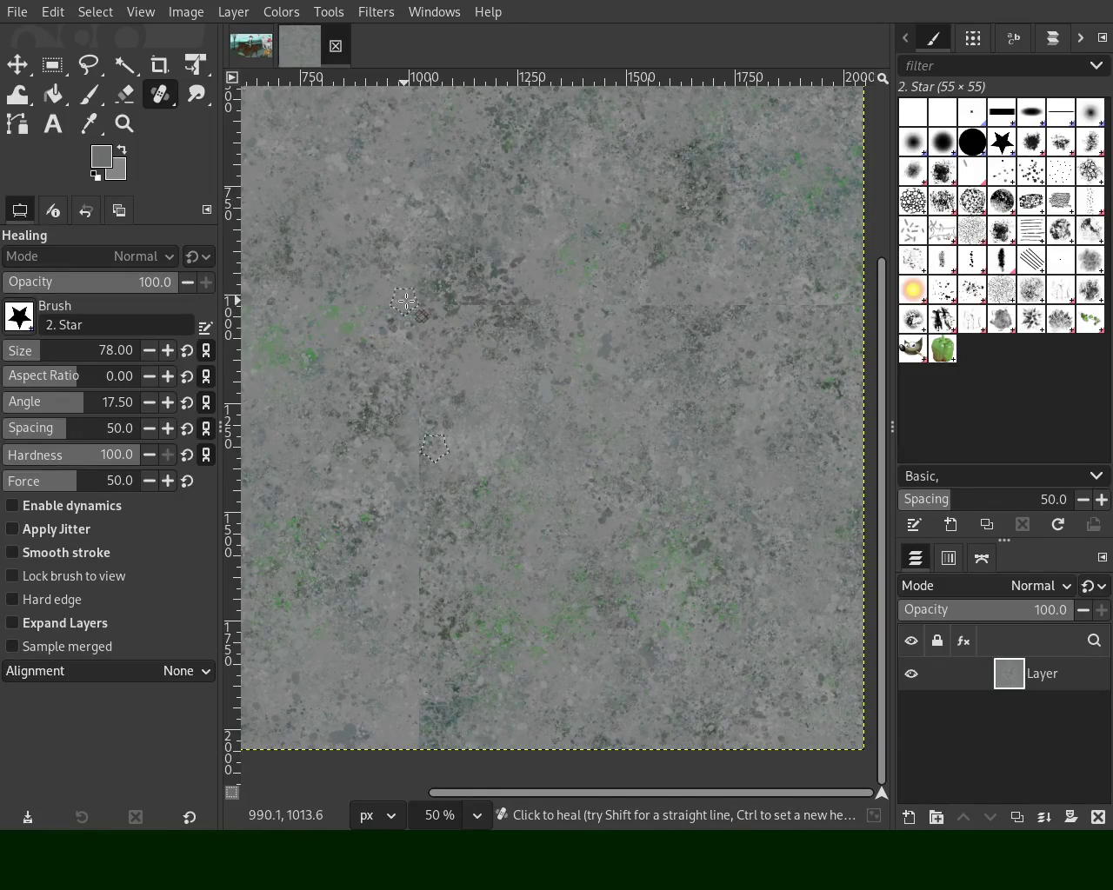
{"action": "left_click", "coordinate": [839, 303], "text": "shift"}
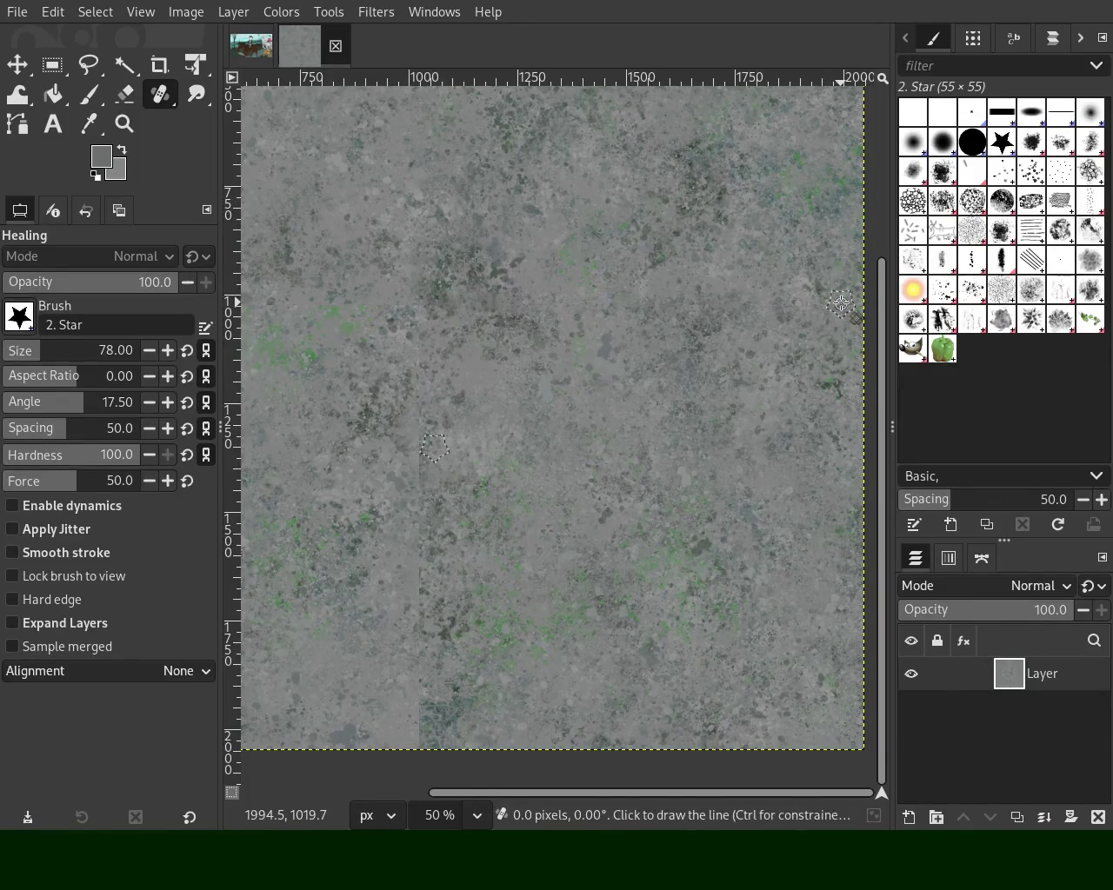
{"action": "left_click", "coordinate": [441, 342], "text": "ctrl"}
{"action": "left_click", "coordinate": [430, 304]}
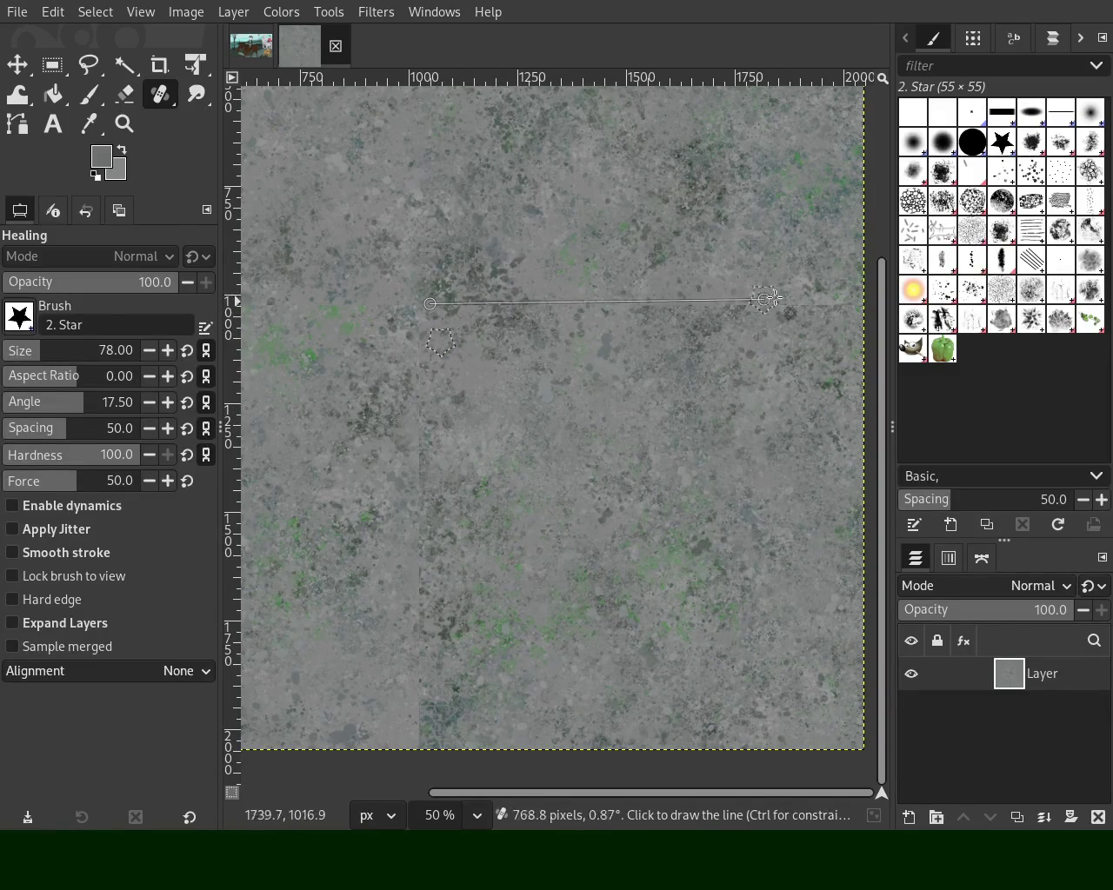
{"action": "left_click", "coordinate": [854, 309], "text": "shift"}
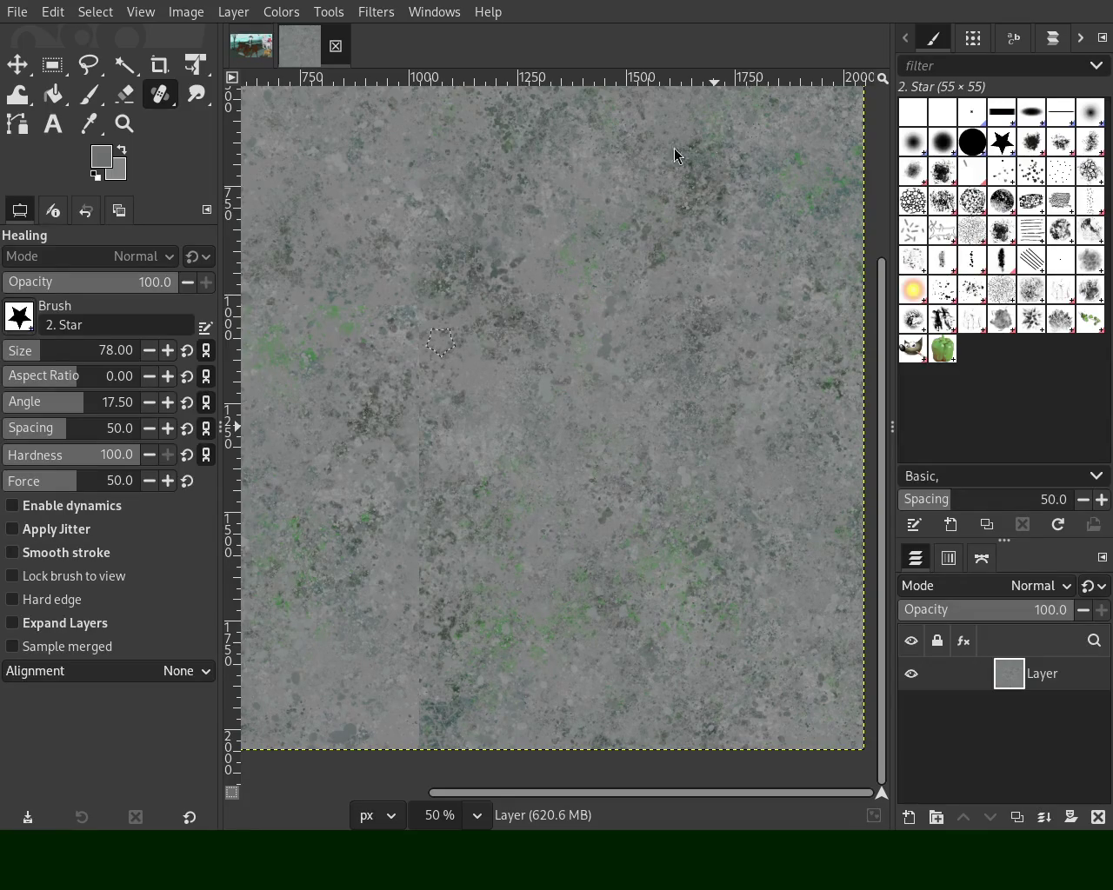
Zoom closer on the seam and heal another straight line across it
{"action": "left_click", "coordinate": [124, 124]}
{"action": "left_click", "coordinate": [410, 344], "text": "ctrl"}
{"action": "left_click", "coordinate": [410, 345], "text": "ctrl"}
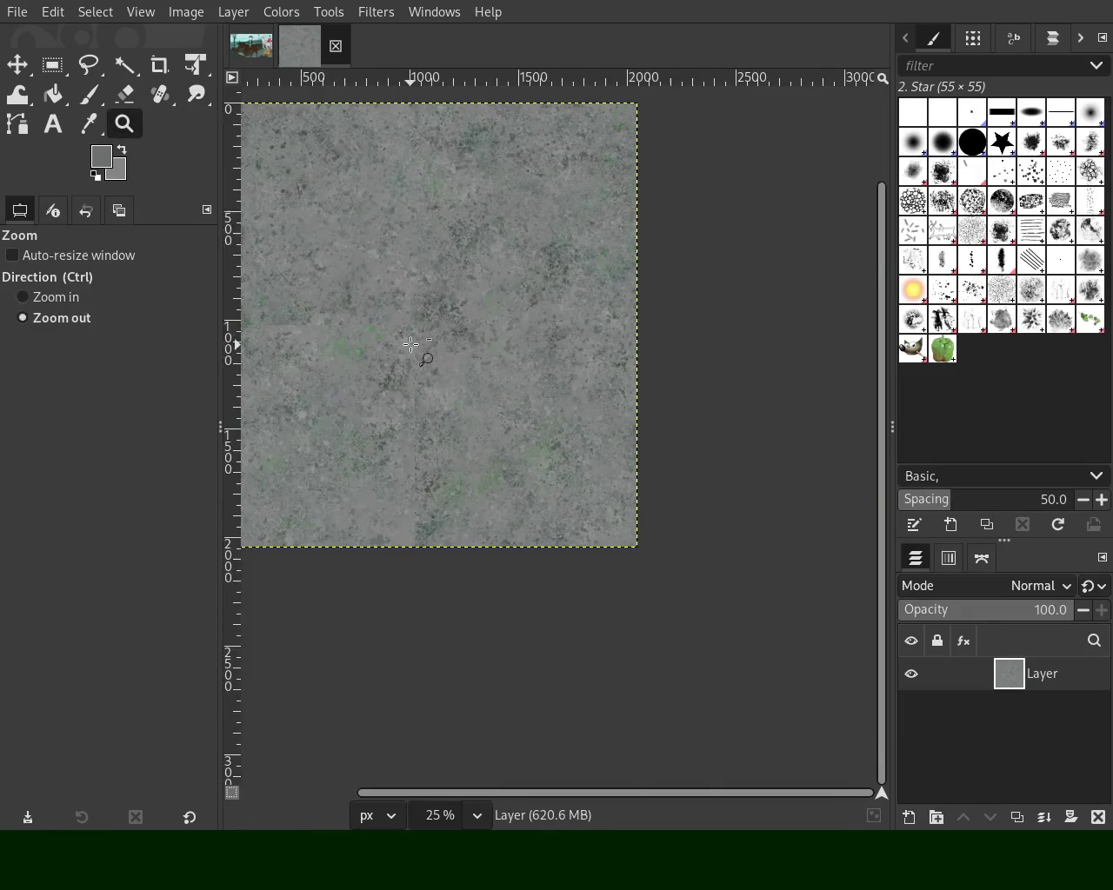
{"action": "left_click", "coordinate": [671, 310]}
{"action": "left_click", "coordinate": [579, 367], "text": "ctrl"}
{"action": "left_click", "coordinate": [577, 357]}
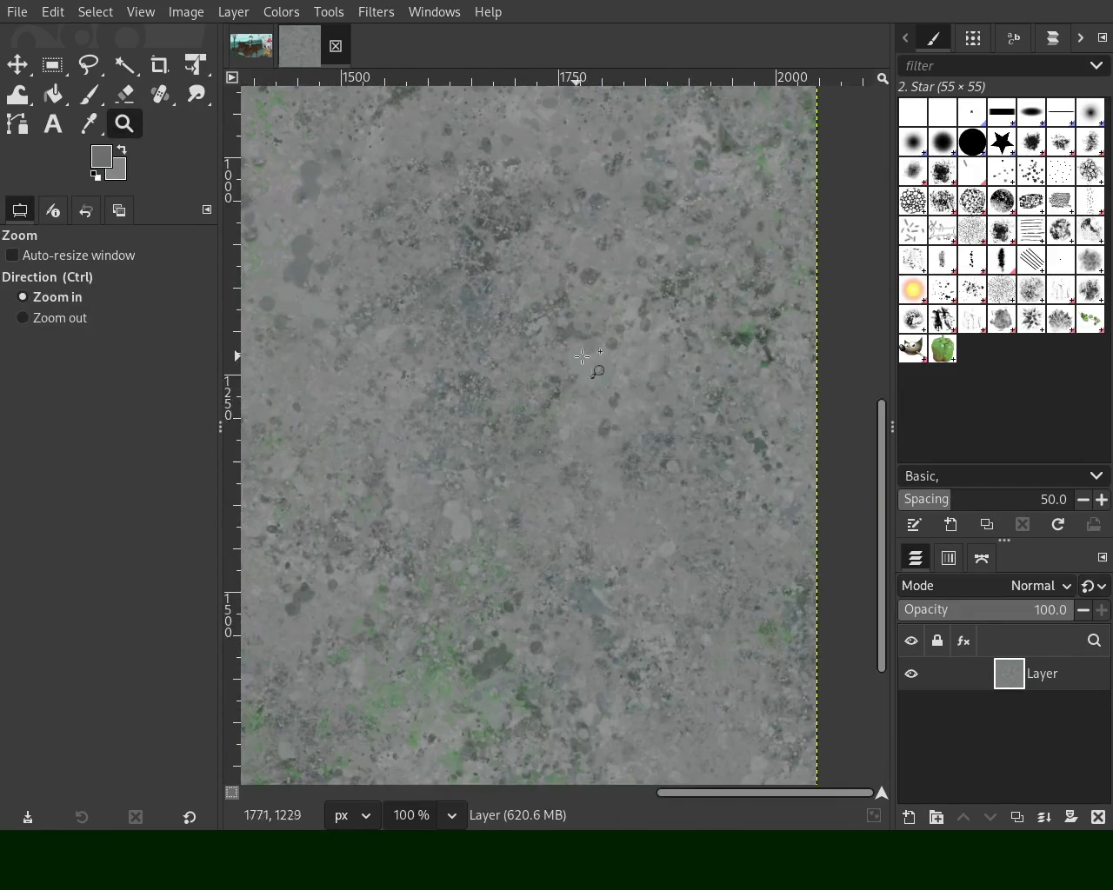
{"action": "left_click", "coordinate": [748, 765], "text": "ctrl"}
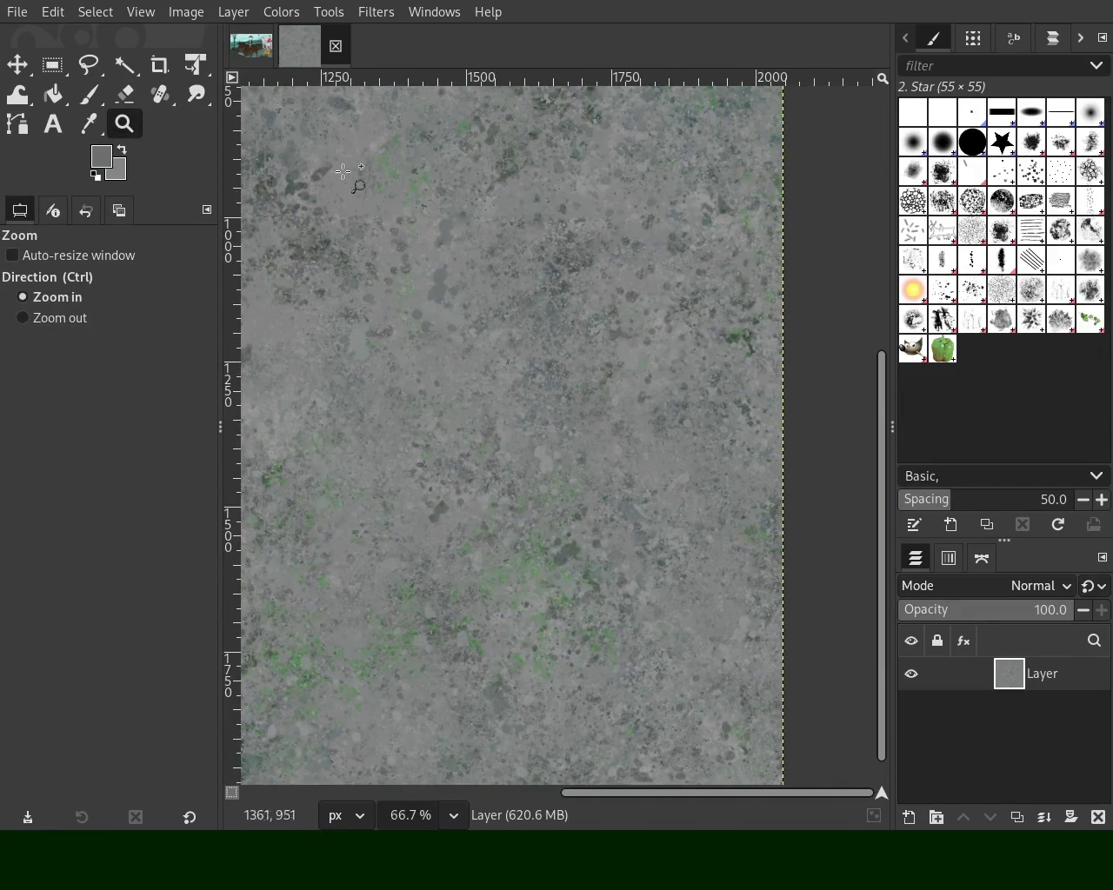
{"action": "left_click", "coordinate": [168, 90]}
{"action": "left_click", "coordinate": [417, 432], "text": "ctrl"}
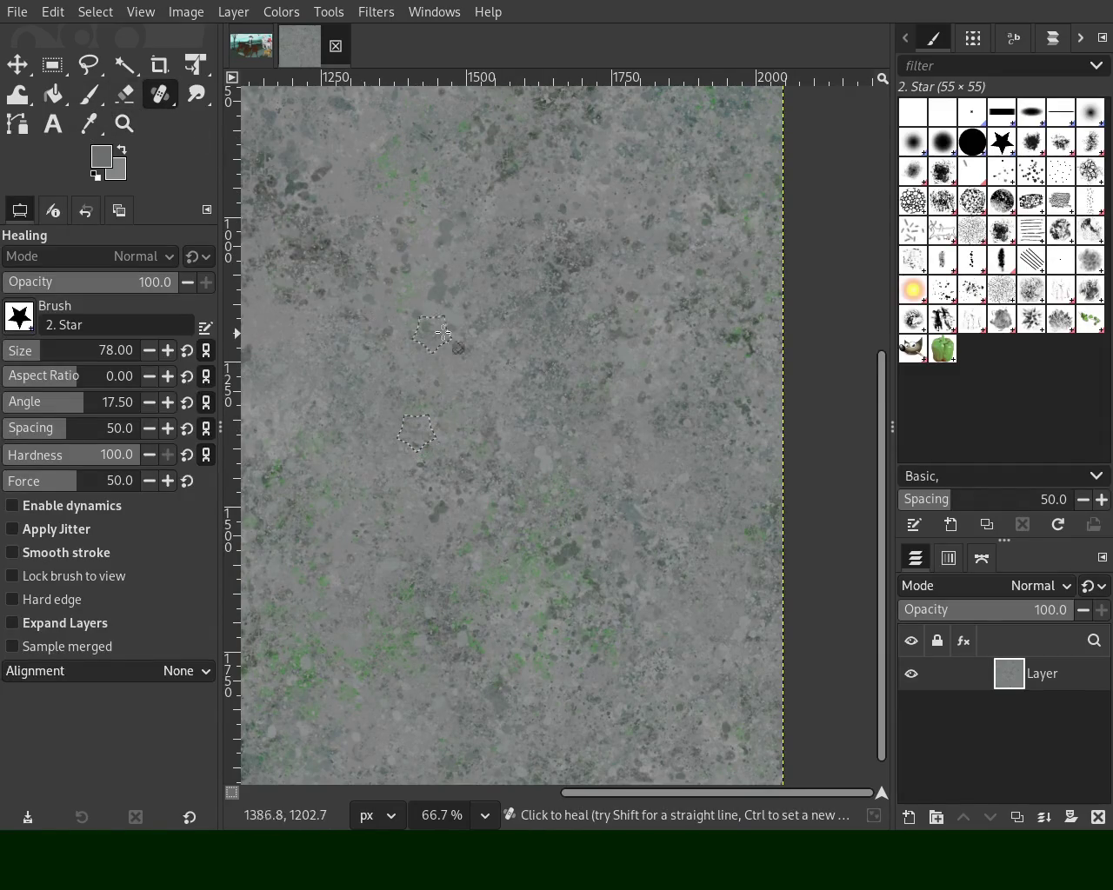
{"action": "left_click", "coordinate": [799, 329], "text": "shift"}
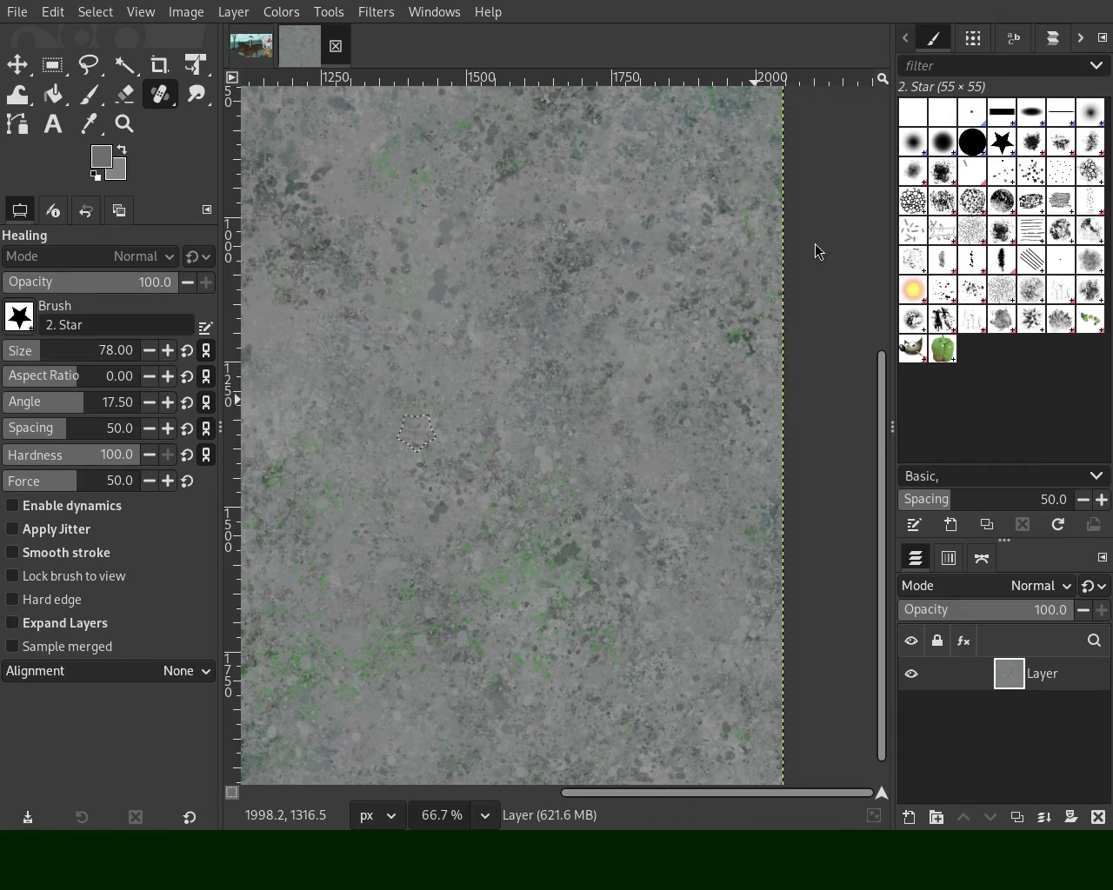
Zoom out to see the whole image, then zoom into the upper-left region
{"action": "left_click", "coordinate": [124, 124]}
{"action": "left_click", "coordinate": [746, 283], "text": "ctrl"}
{"action": "left_click", "coordinate": [746, 283], "text": "ctrl"}
{"action": "left_click", "coordinate": [746, 282], "text": "ctrl"}
{"action": "left_click", "coordinate": [554, 379]}
{"action": "left_click", "coordinate": [522, 427]}
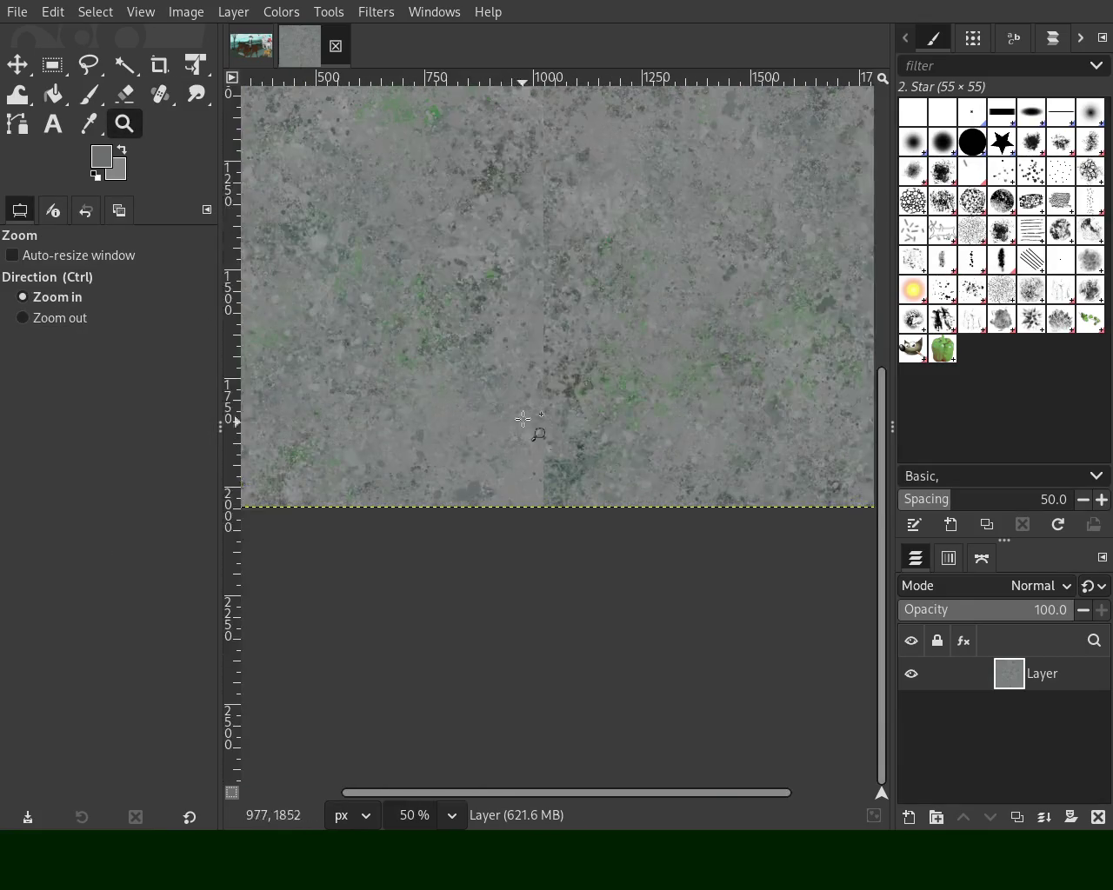
Heal the vertical seam with one straight top-to-bottom stroke, redoing a bad pass from a new source
{"action": "left_click", "coordinate": [566, 199], "text": "ctrl"}
{"action": "left_click", "coordinate": [426, 174]}
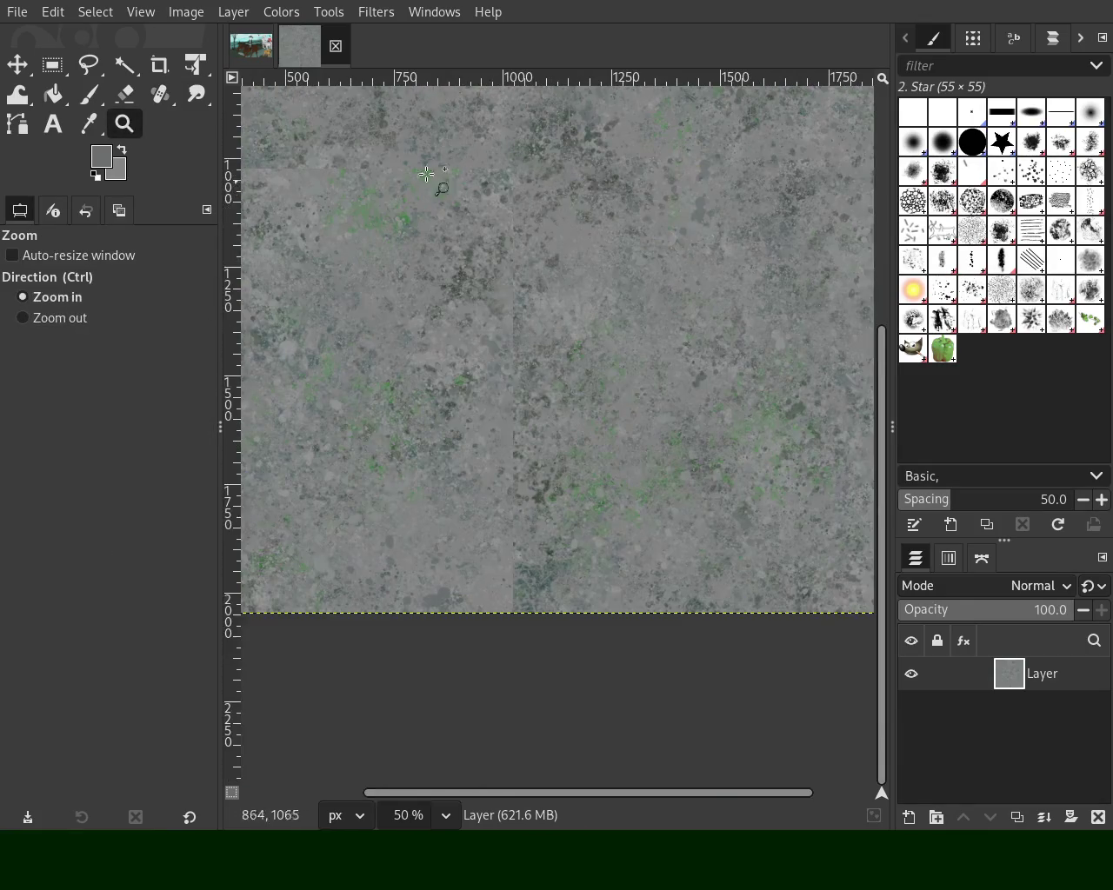
{"action": "left_click", "coordinate": [161, 97]}
{"action": "left_click", "coordinate": [478, 183], "text": "ctrl"}
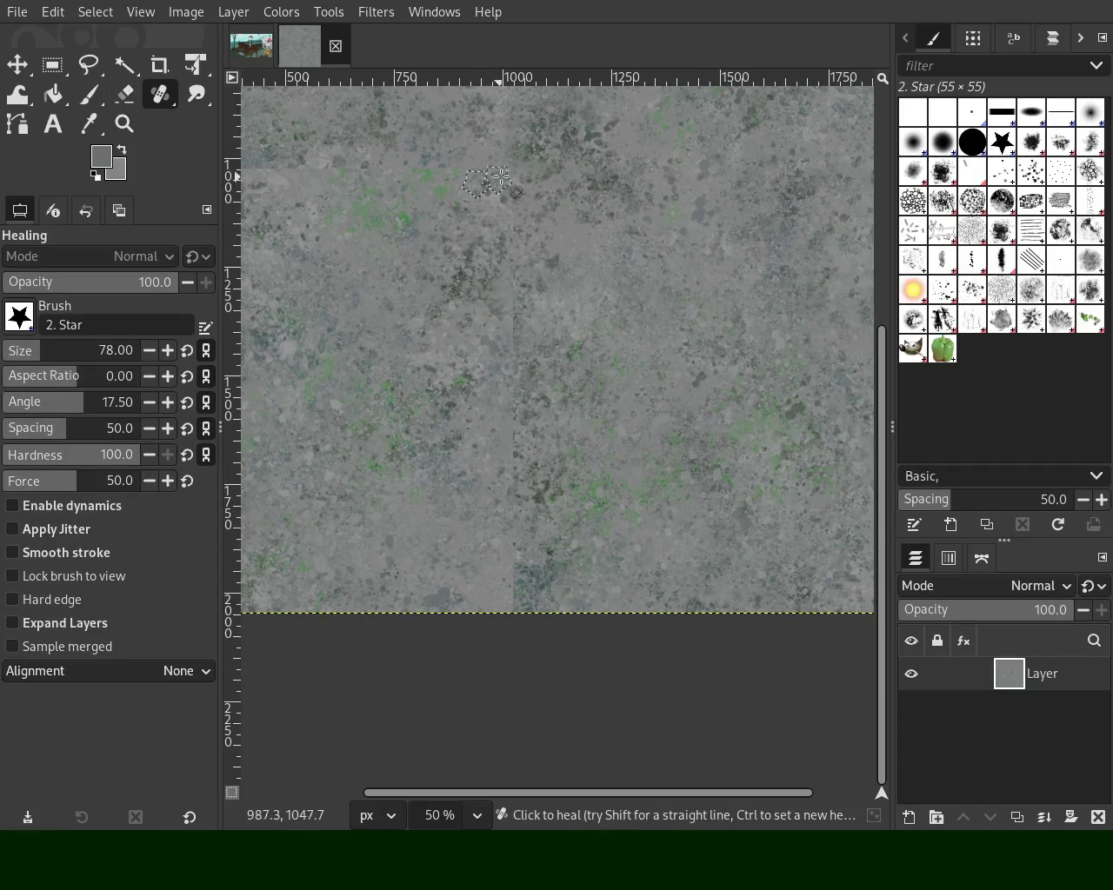
{"action": "left_click", "coordinate": [509, 174]}
{"action": "left_click", "coordinate": [512, 626], "text": "shift"}
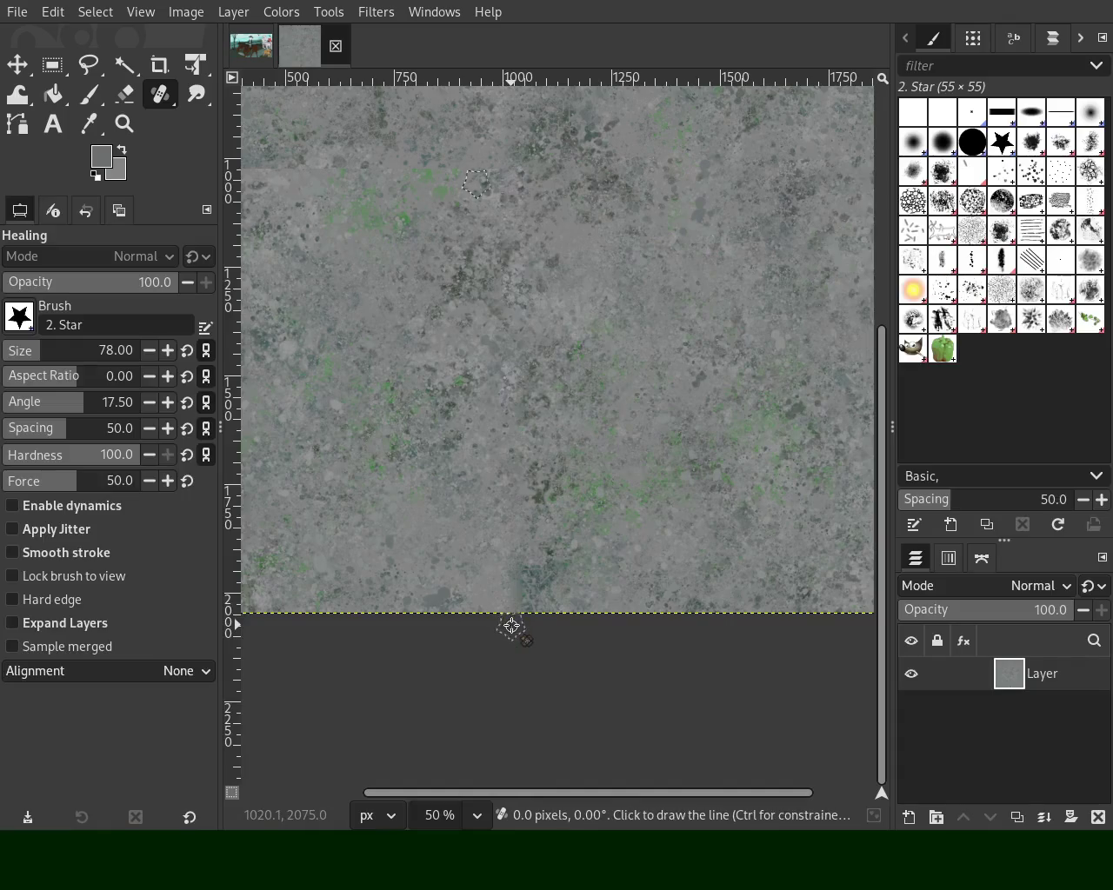
{"action": "key", "text": "ctrl+z"}
{"action": "left_click", "coordinate": [538, 186], "text": "ctrl"}
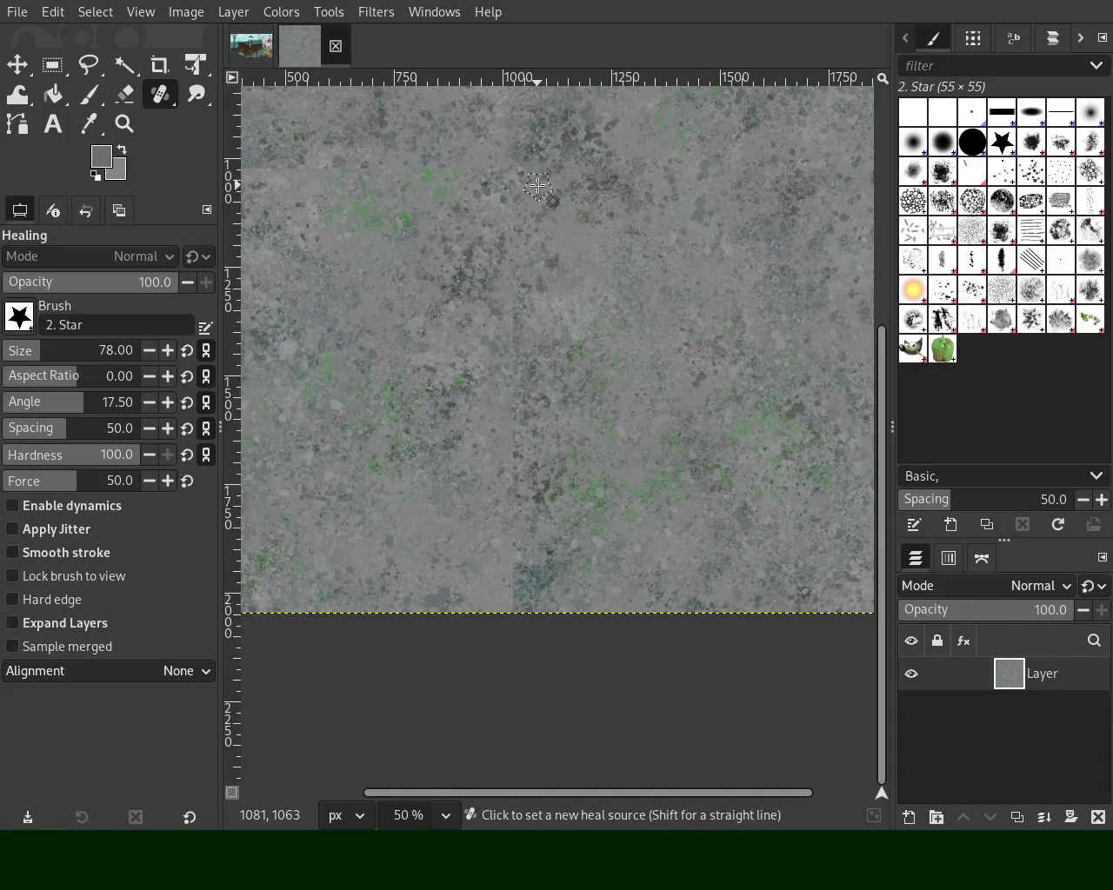
{"action": "left_click", "coordinate": [379, 196], "text": "ctrl"}
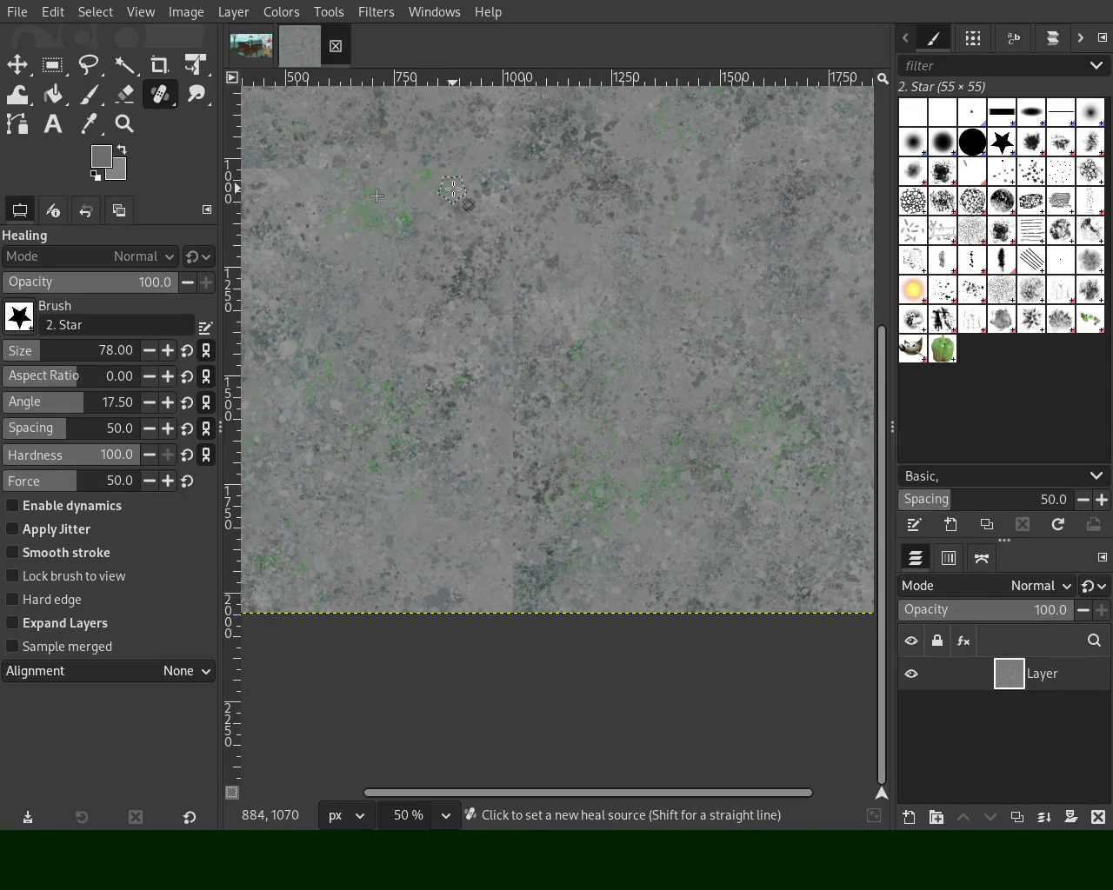
{"action": "left_click", "coordinate": [516, 179]}
{"action": "left_click", "coordinate": [509, 631], "text": "shift"}
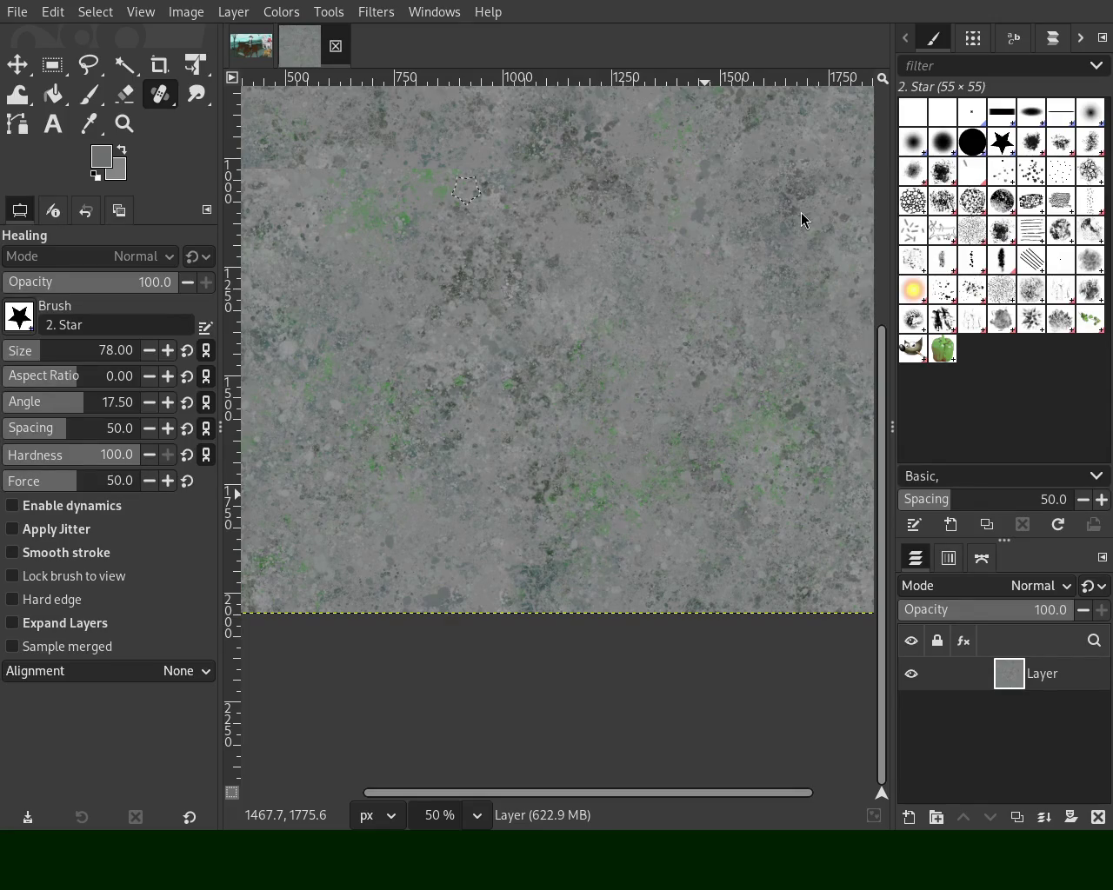
Zoom into the upper-left area and heal the left end of the horizontal seam
{"action": "left_click", "coordinate": [124, 122]}
{"action": "scroll", "coordinate": [702, 397], "scroll_direction": "down", "scroll_amount": 2}
{"action": "left_click", "coordinate": [517, 518]}
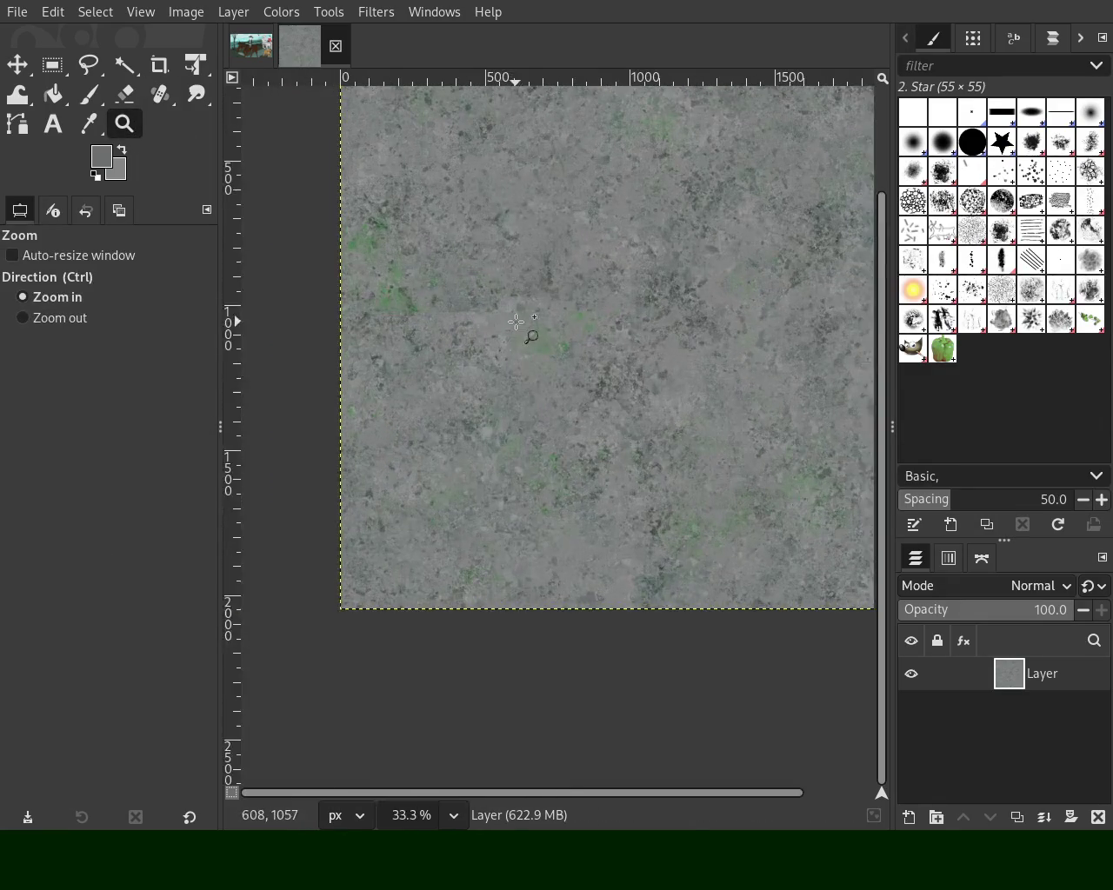
{"action": "left_click", "coordinate": [517, 518]}
{"action": "left_click", "coordinate": [159, 96]}
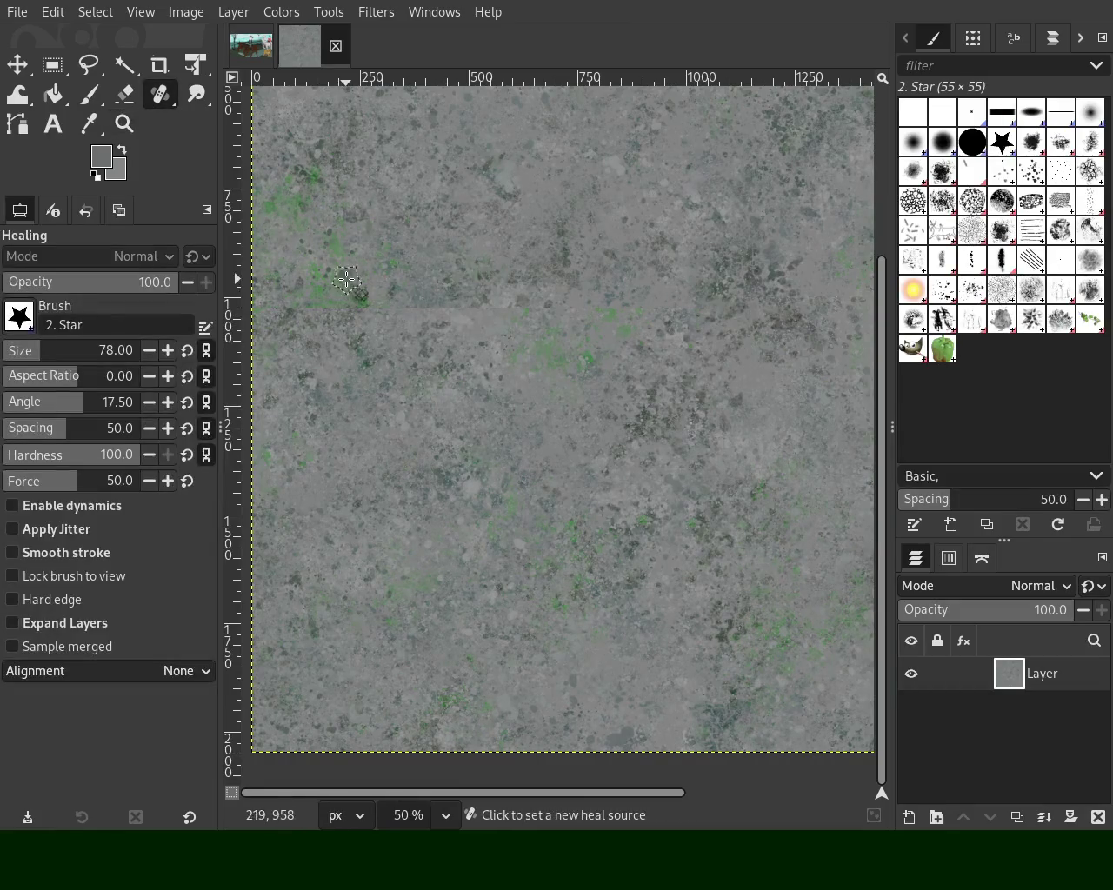
{"action": "left_click", "coordinate": [260, 348], "text": "ctrl"}
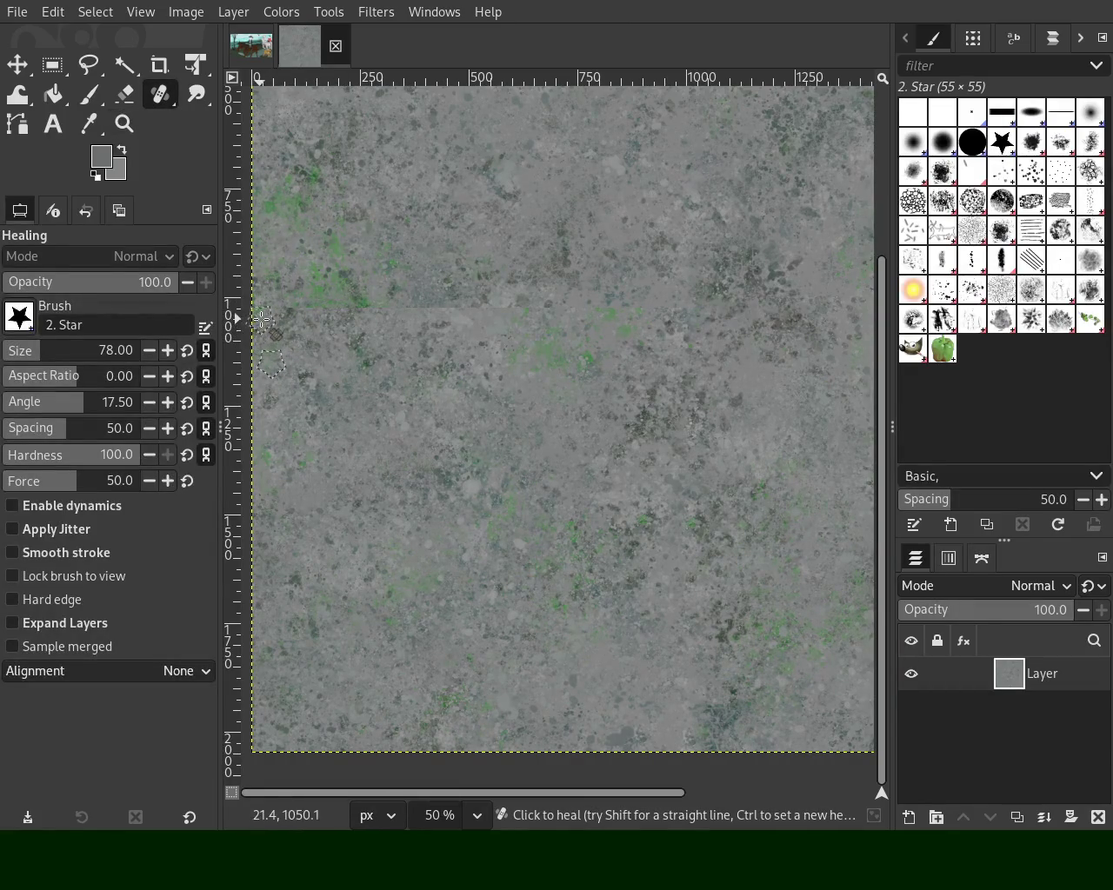
{"action": "left_click", "coordinate": [264, 376], "text": "ctrl"}
{"action": "left_click", "coordinate": [260, 311]}
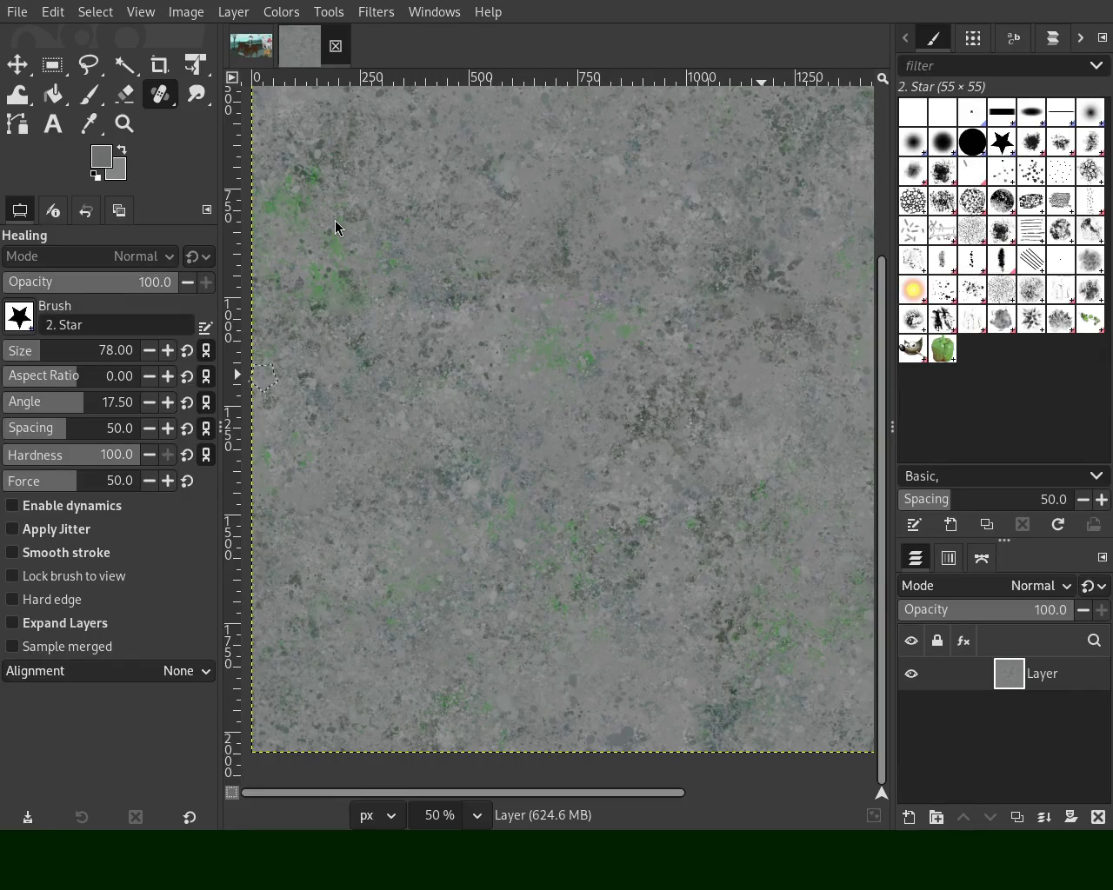
Zoom out and back in across the healed texture, then reselect the Paintbrush (2. Star, size 78)
{"action": "left_click", "coordinate": [124, 124]}
{"action": "scroll", "coordinate": [533, 352], "scroll_direction": "down", "scroll_amount": 2}
{"action": "scroll", "coordinate": [577, 373], "scroll_direction": "down", "scroll_amount": 1}
{"action": "scroll", "coordinate": [608, 391], "scroll_direction": "up", "scroll_amount": 2}
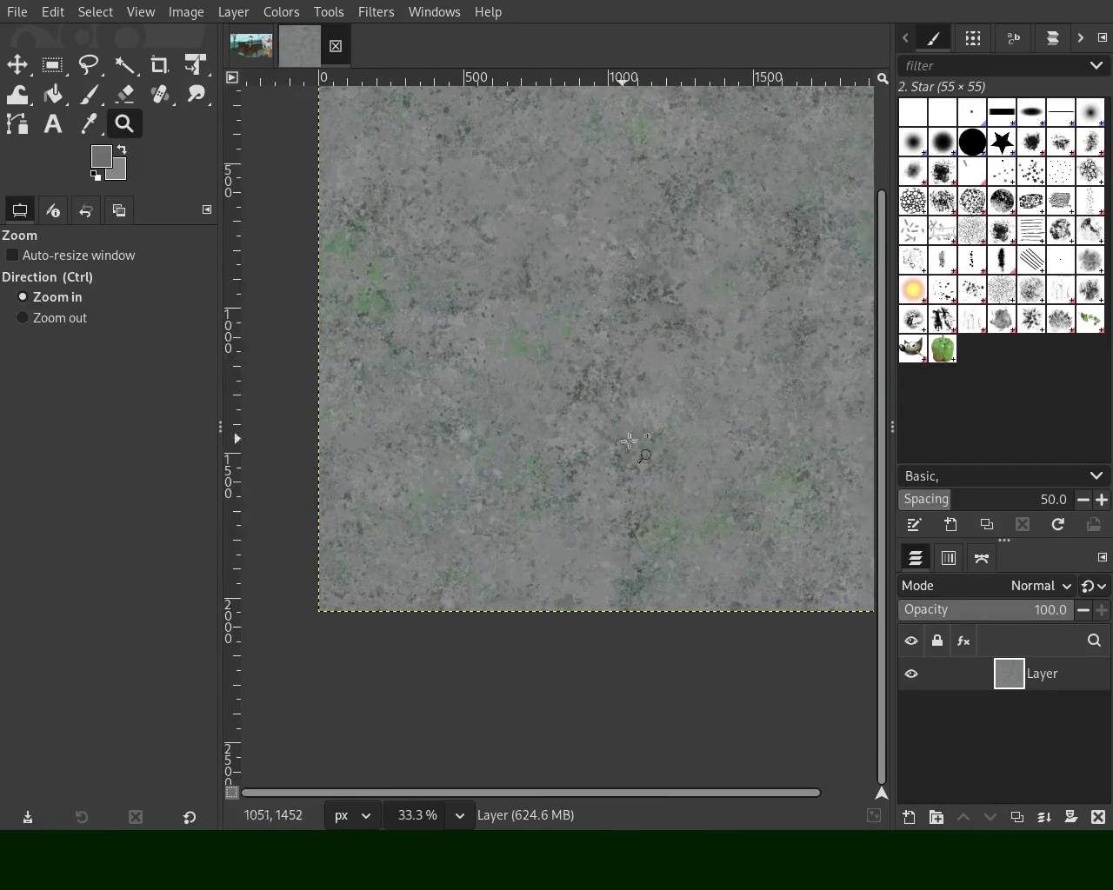
{"action": "scroll", "coordinate": [643, 408], "scroll_direction": "down", "scroll_amount": 1}
{"action": "scroll", "coordinate": [626, 382], "scroll_direction": "down", "scroll_amount": 1}
{"action": "scroll", "coordinate": [600, 348], "scroll_direction": "up", "scroll_amount": 2}
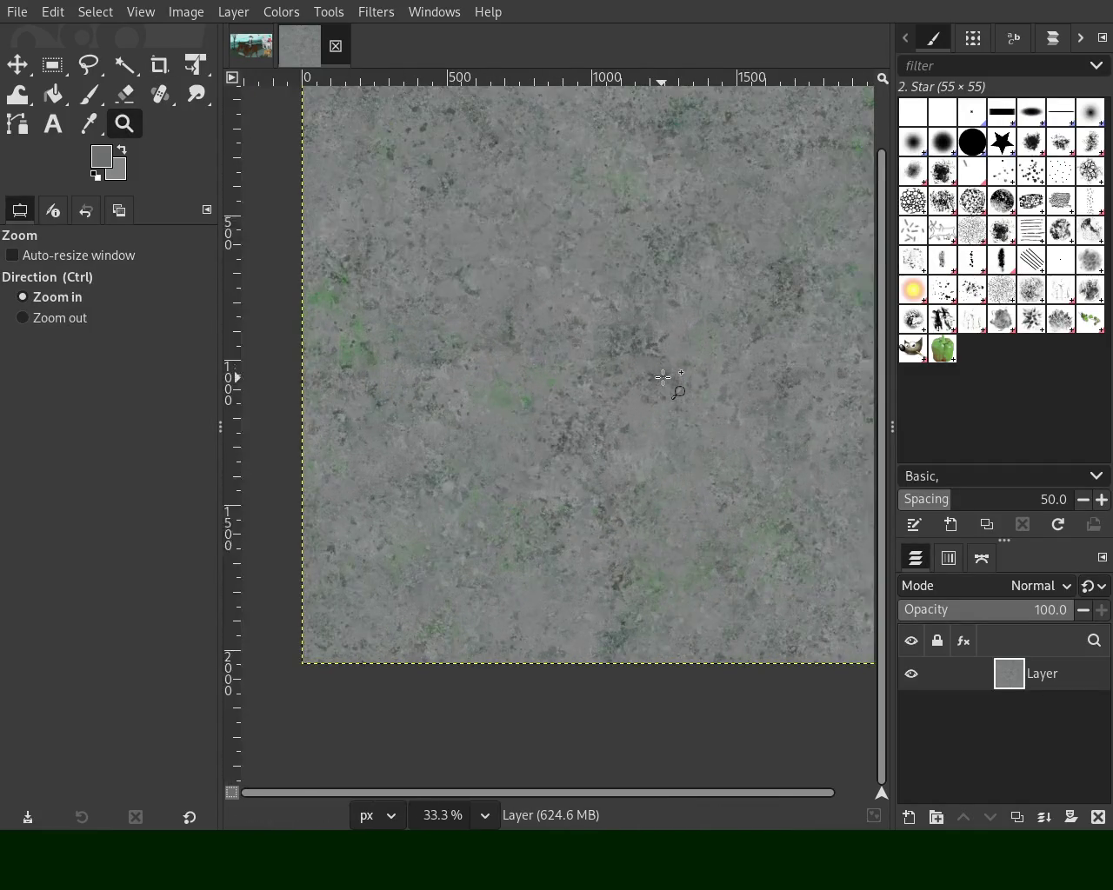
{"action": "scroll", "coordinate": [573, 343], "scroll_direction": "down", "scroll_amount": 1}
{"action": "scroll", "coordinate": [547, 356], "scroll_direction": "up", "scroll_amount": 2}
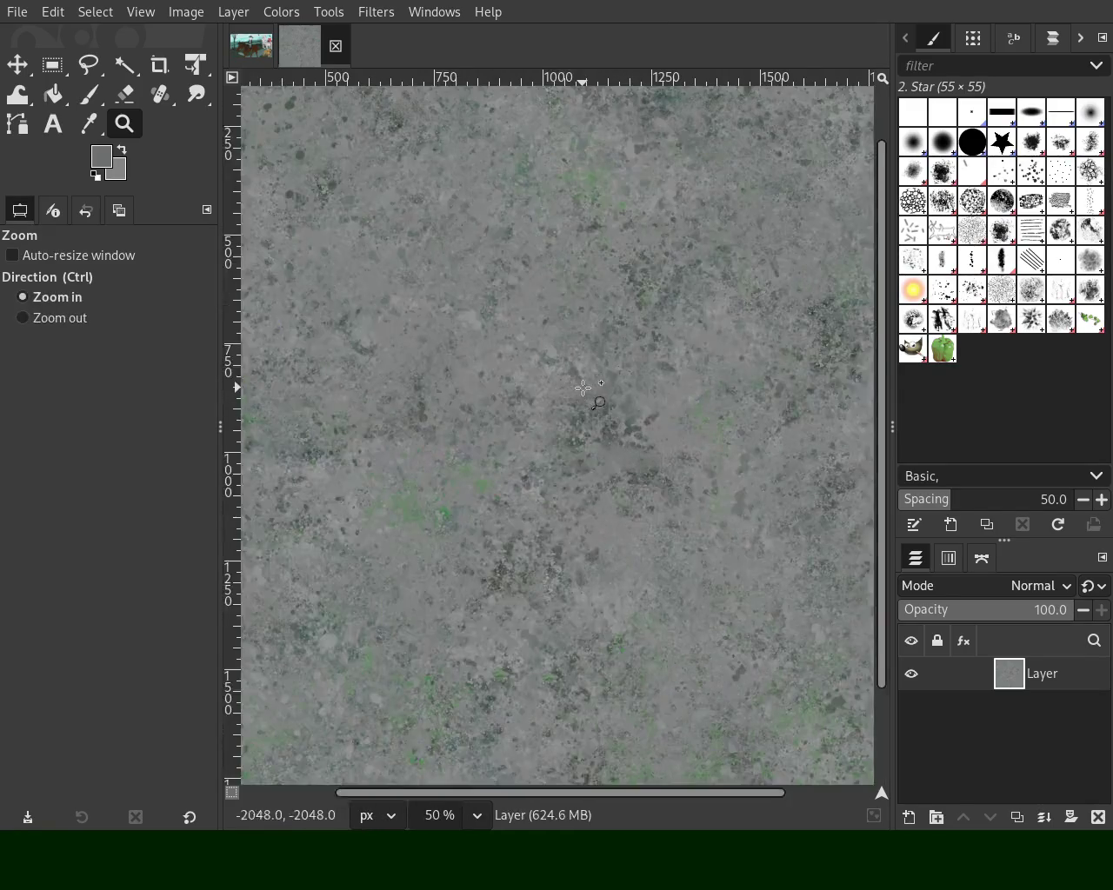
{"action": "scroll", "coordinate": [500, 379], "scroll_direction": "down", "scroll_amount": 1}
{"action": "scroll", "coordinate": [490, 409], "scroll_direction": "down", "scroll_amount": 1}
{"action": "scroll", "coordinate": [489, 521], "scroll_direction": "up", "scroll_amount": 2}
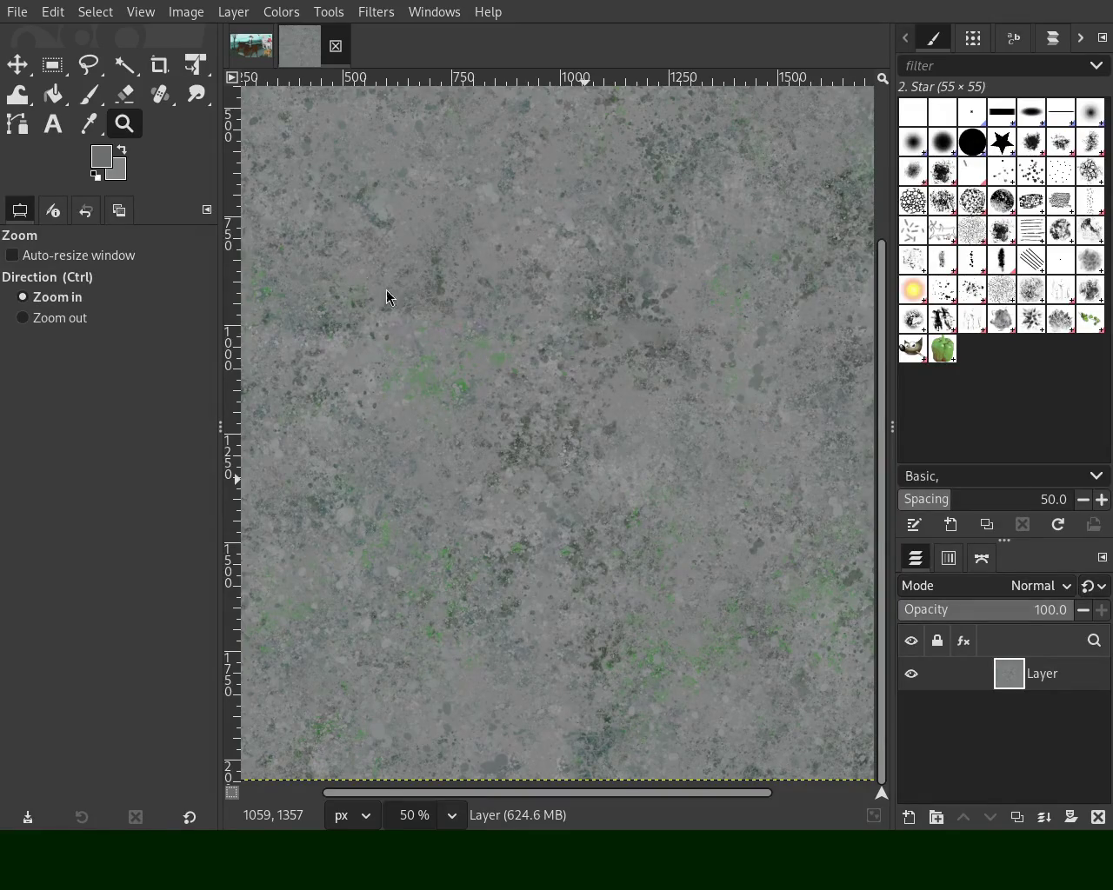
{"action": "left_click", "coordinate": [89, 93]}
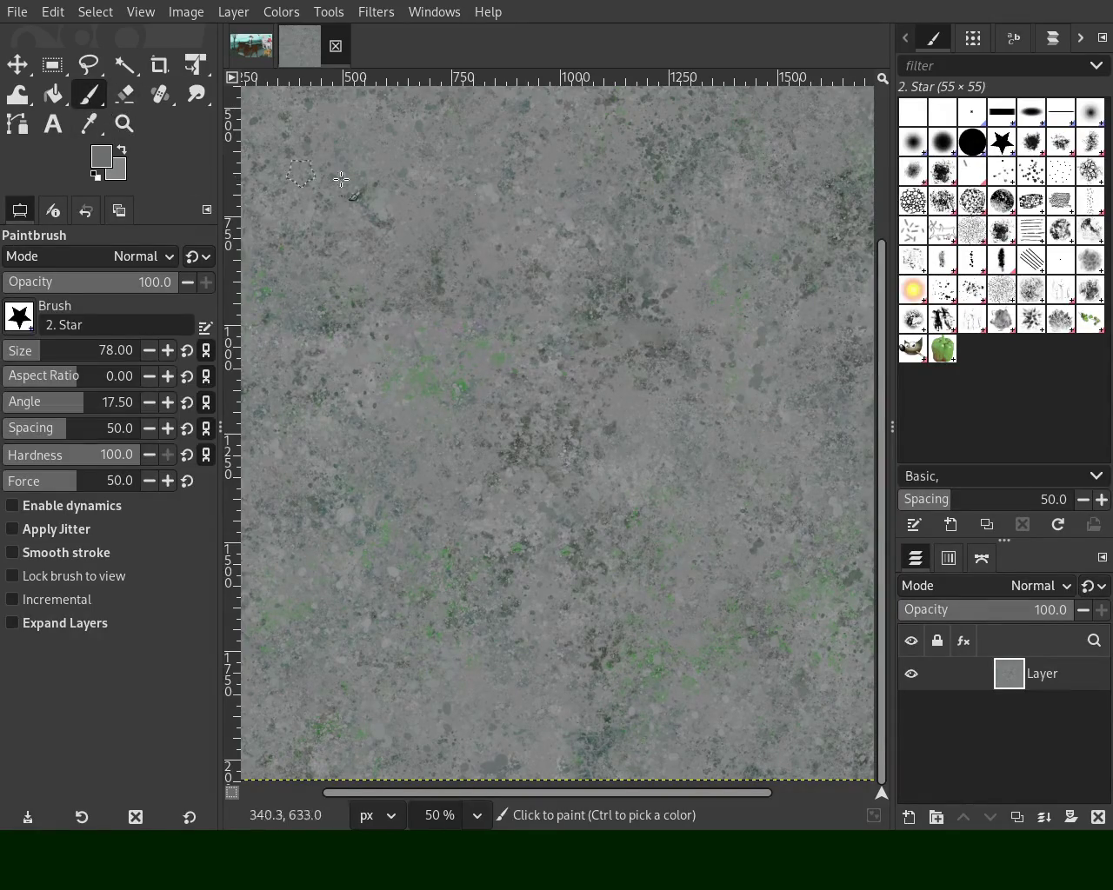
Switch to the Splats 01 brush with dynamics on, velocity driving opacity and size
{"action": "left_click", "coordinate": [944, 289]}
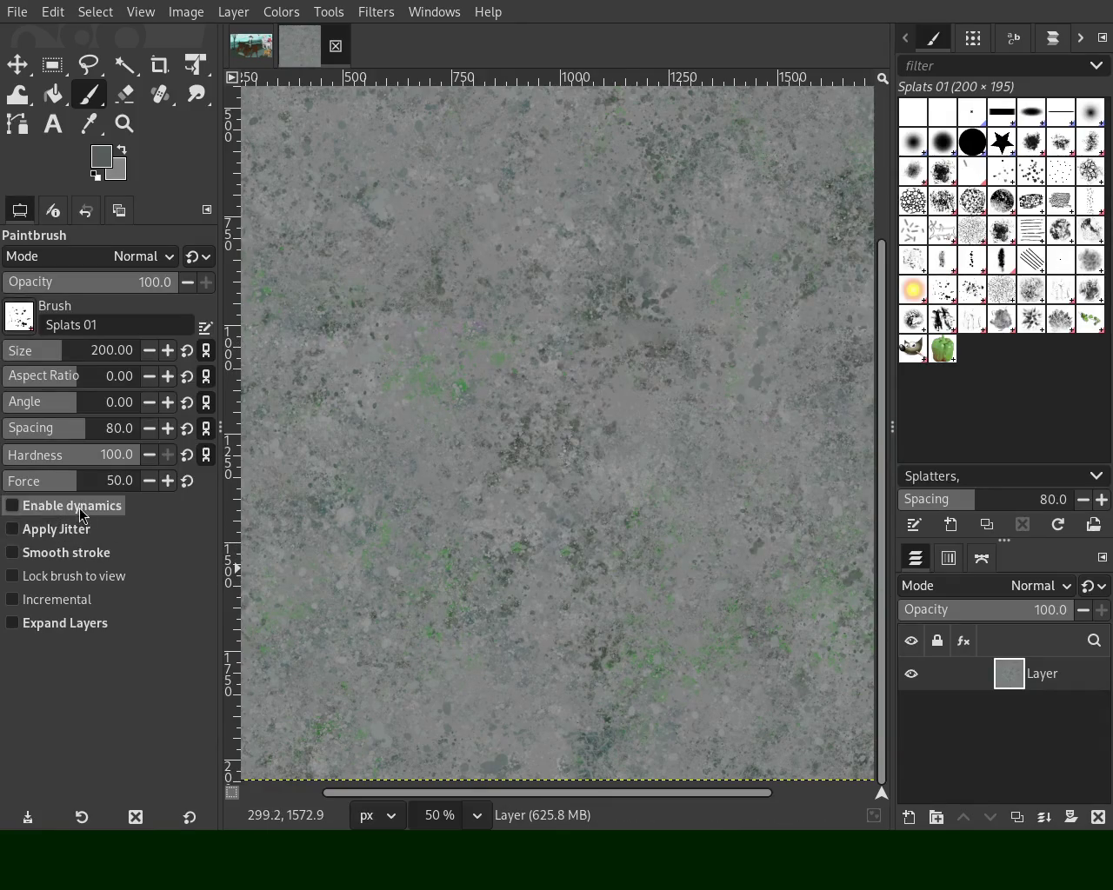
{"action": "left_click", "coordinate": [13, 506]}
{"action": "left_click", "coordinate": [972, 39]}
{"action": "left_click", "coordinate": [1050, 45]}
{"action": "left_click", "coordinate": [1080, 38]}
{"action": "left_click", "coordinate": [1080, 37]}
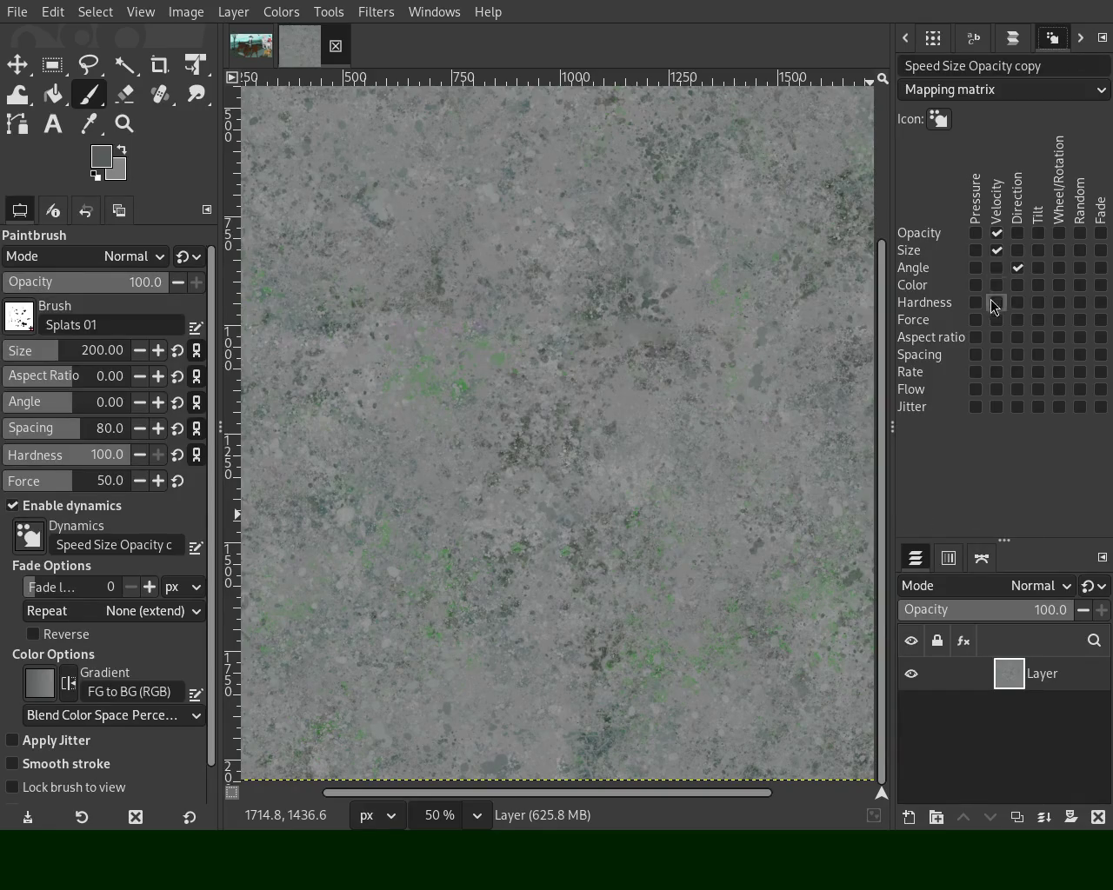
{"action": "left_click", "coordinate": [996, 251]}
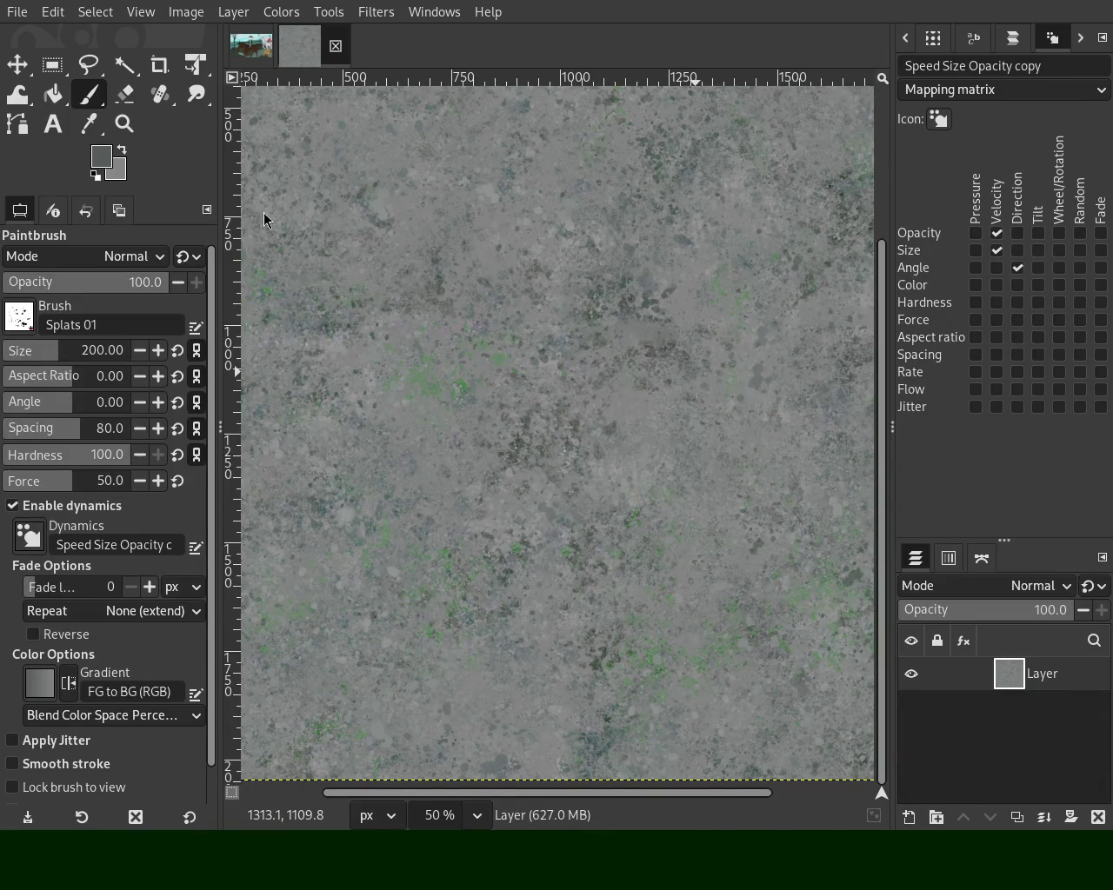
Zoom out to 25% to see the whole texture, then return to the Paintbrush
{"action": "left_click", "coordinate": [124, 123]}
{"action": "left_click", "coordinate": [467, 353], "text": "ctrl"}
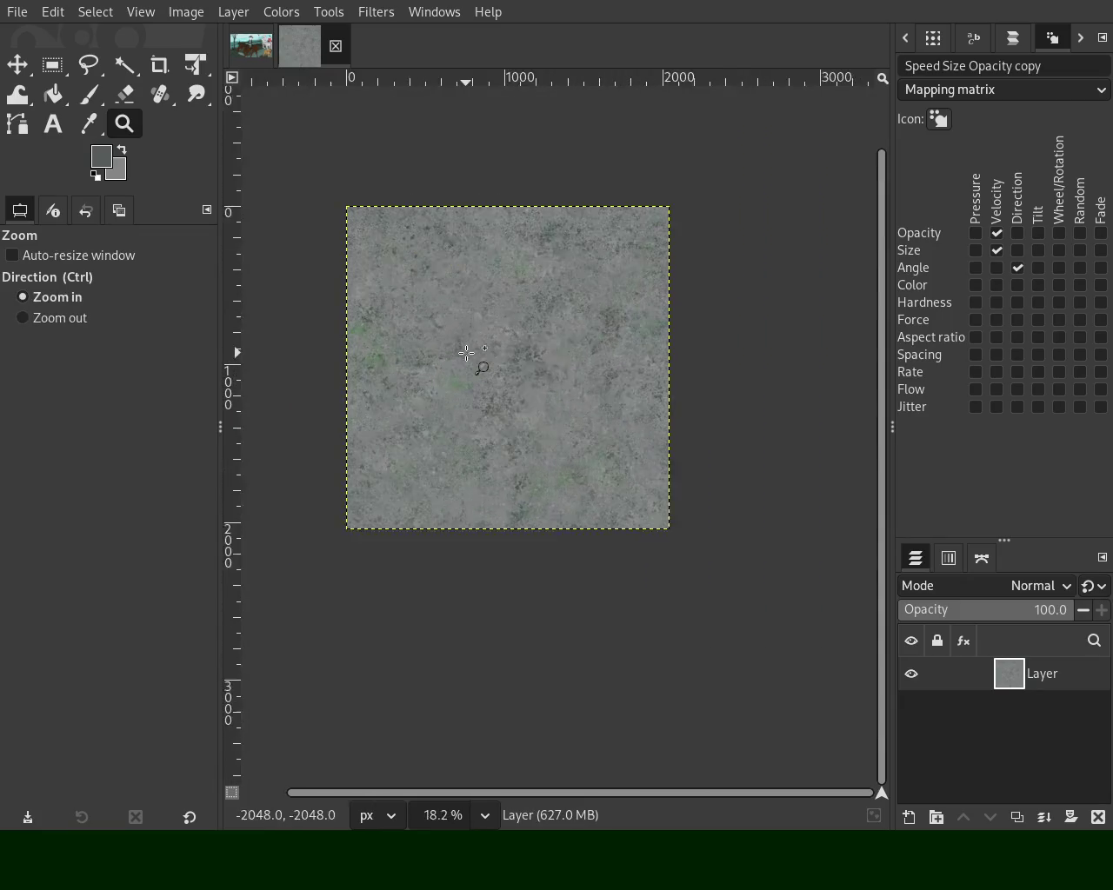
{"action": "left_click", "coordinate": [467, 353]}
{"action": "left_click", "coordinate": [90, 93]}
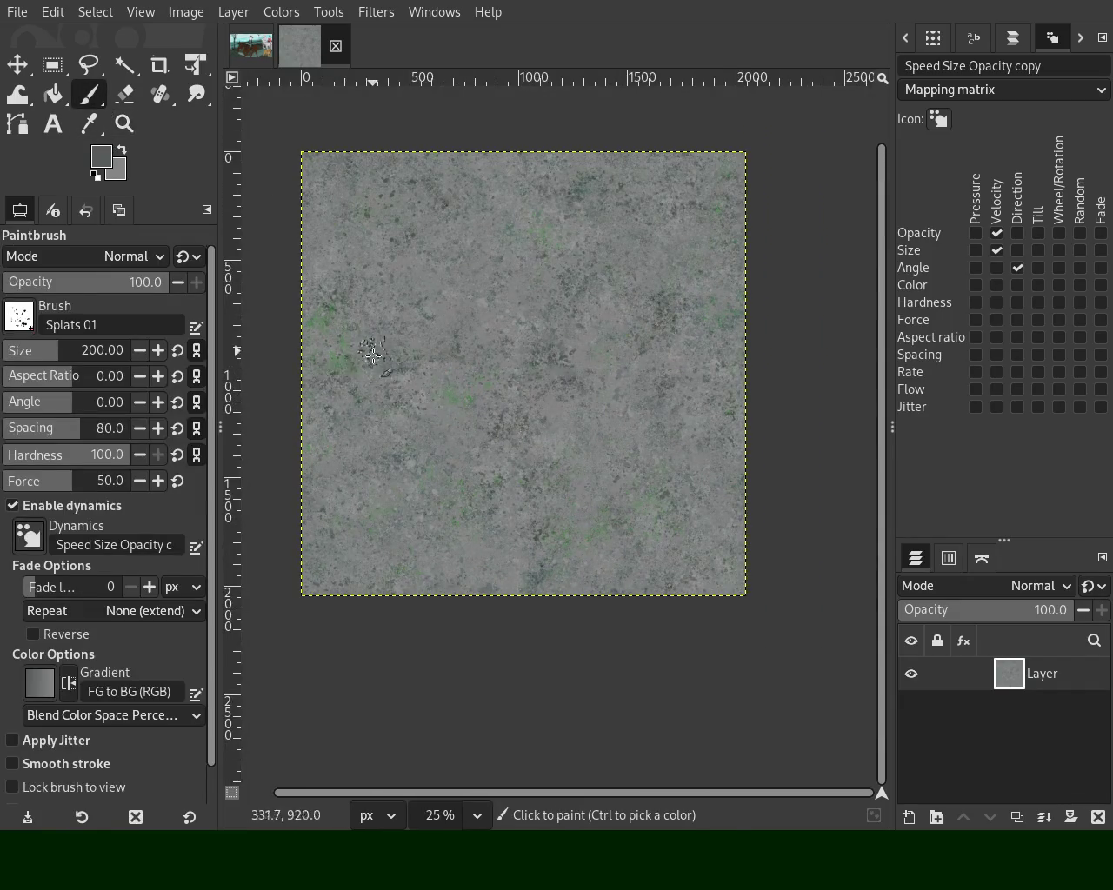
Set the Splats 01 brush to size 259 with jitter 17.31 and sample a lighter grey
{"action": "left_click_drag", "start_coordinate": [52, 363], "coordinate": [66, 363]}
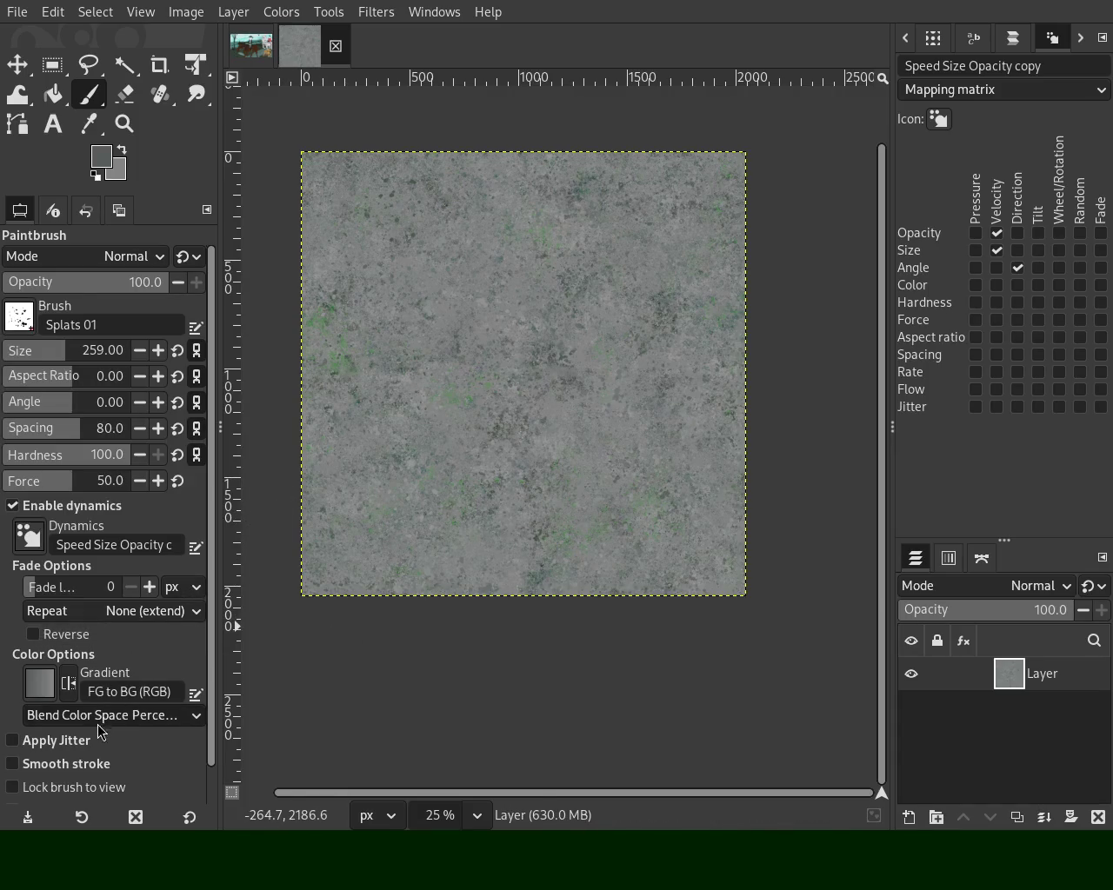
{"action": "left_click", "coordinate": [35, 740]}
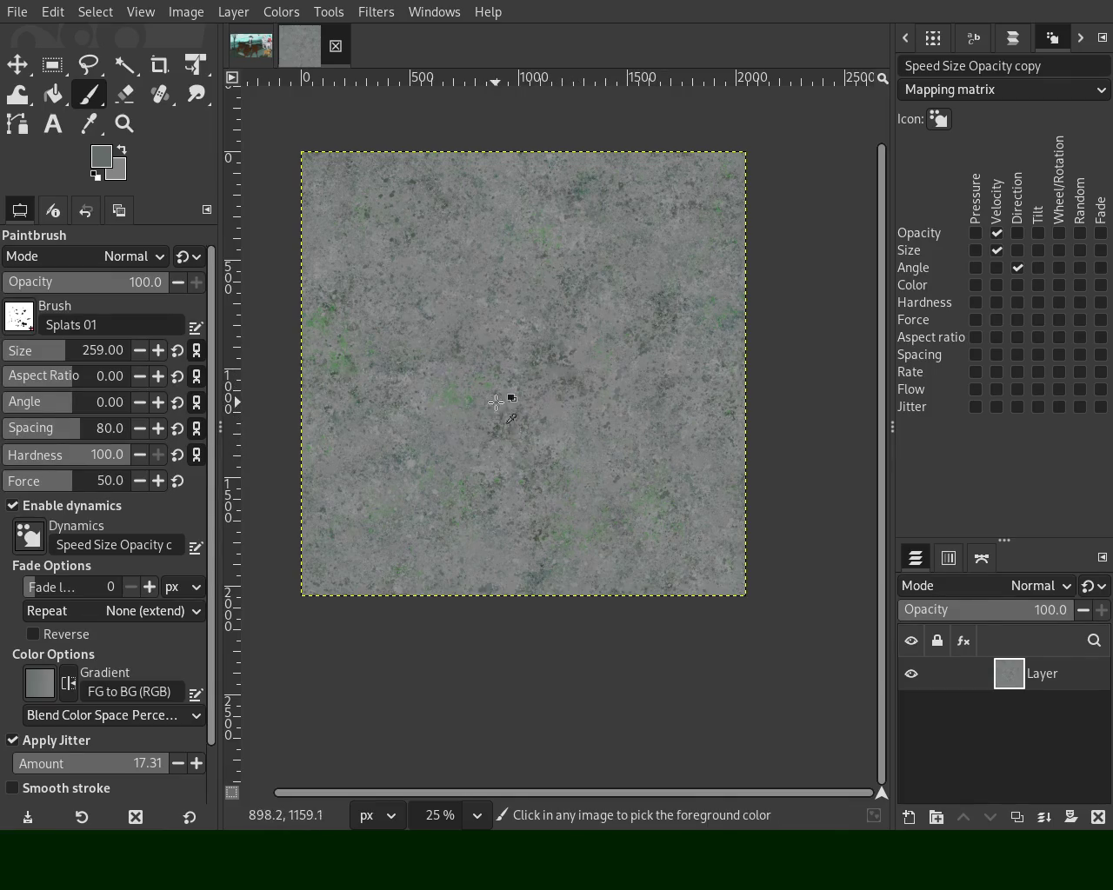
{"action": "left_click", "coordinate": [511, 391], "text": "ctrl"}
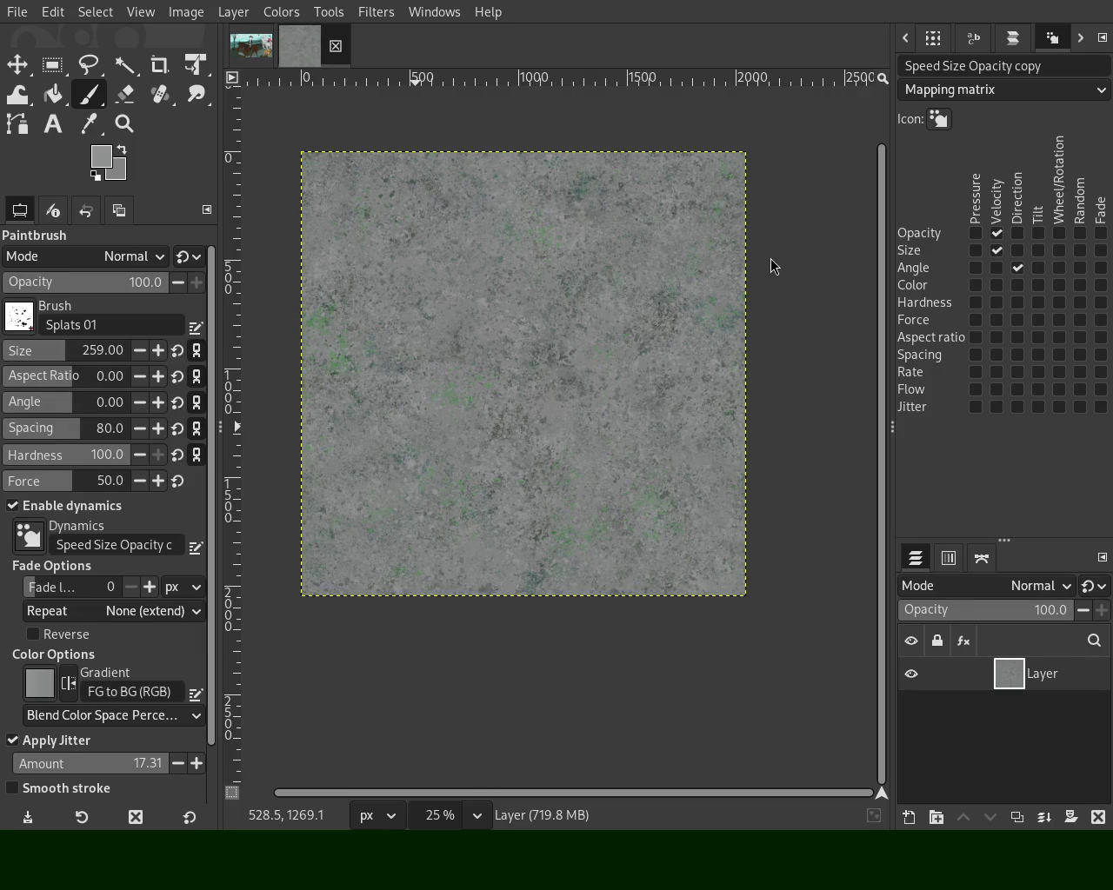
At 50% zoom, dab lighter grey splats onto the texture, then sample a greenish grey
{"action": "left_click", "coordinate": [124, 124]}
{"action": "left_click", "coordinate": [569, 409], "text": "ctrl"}
{"action": "triple_click", "coordinate": [556, 399]}
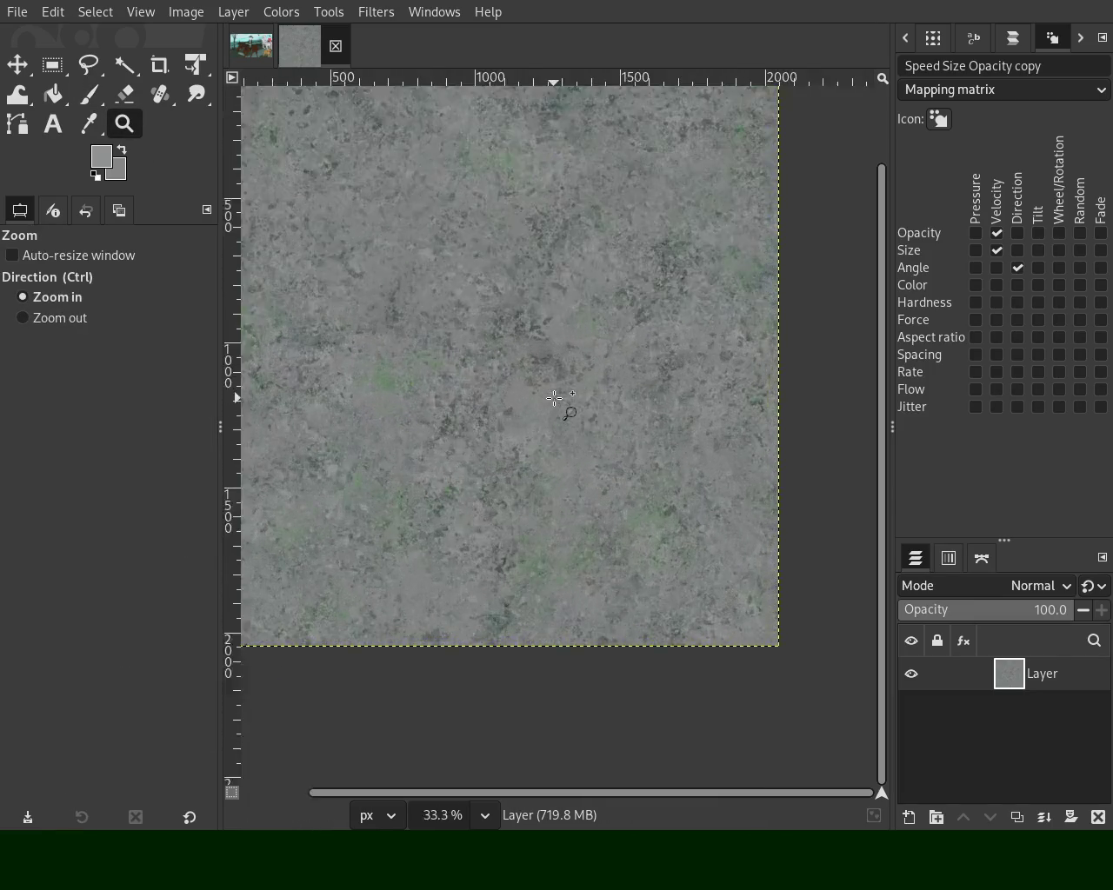
{"action": "double_click", "coordinate": [530, 388]}
{"action": "double_click", "coordinate": [531, 389], "text": "ctrl"}
{"action": "left_click", "coordinate": [574, 356]}
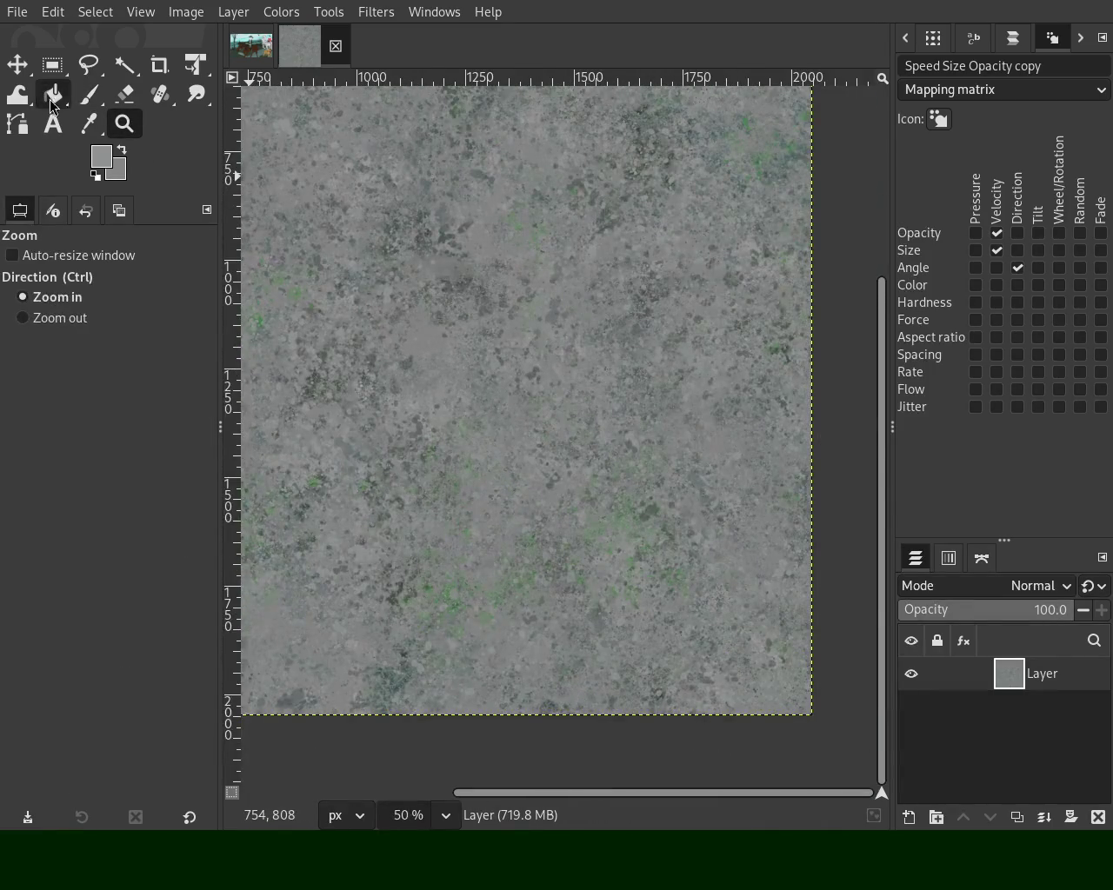
{"action": "key", "text": "p"}
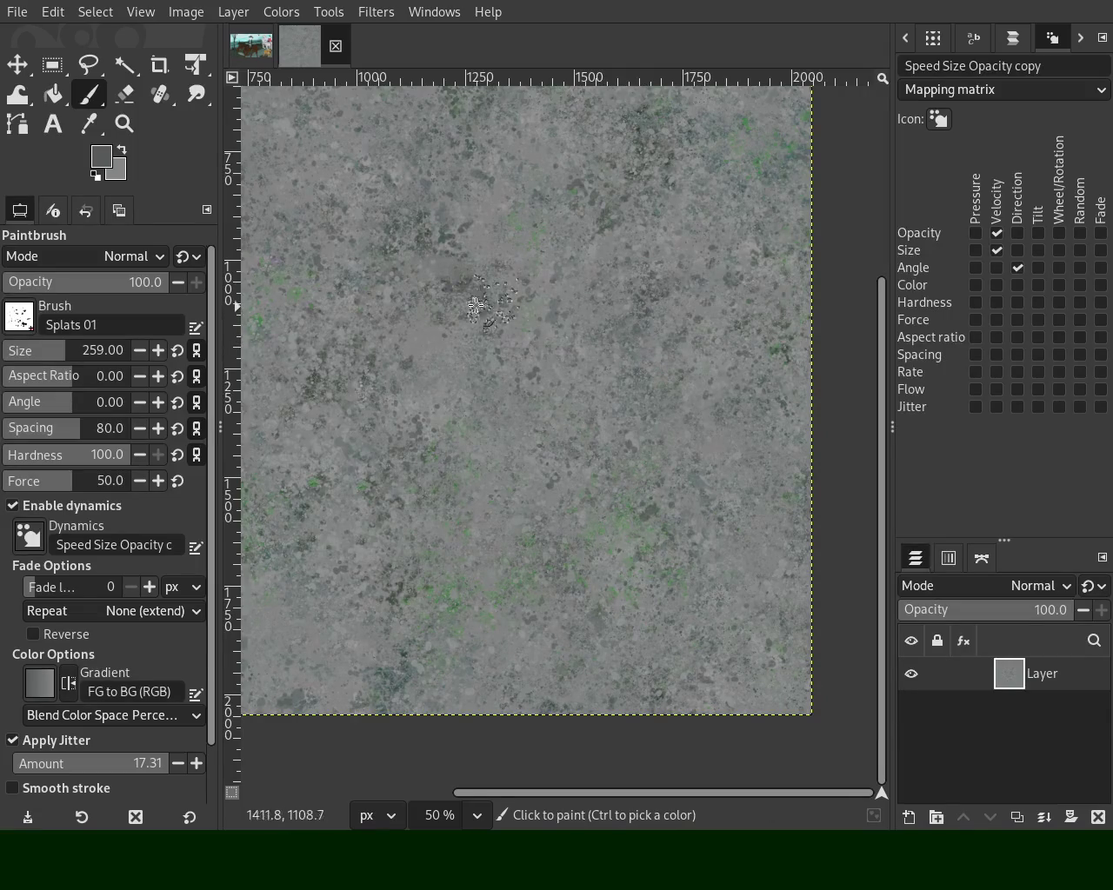
{"action": "left_click", "coordinate": [464, 303]}
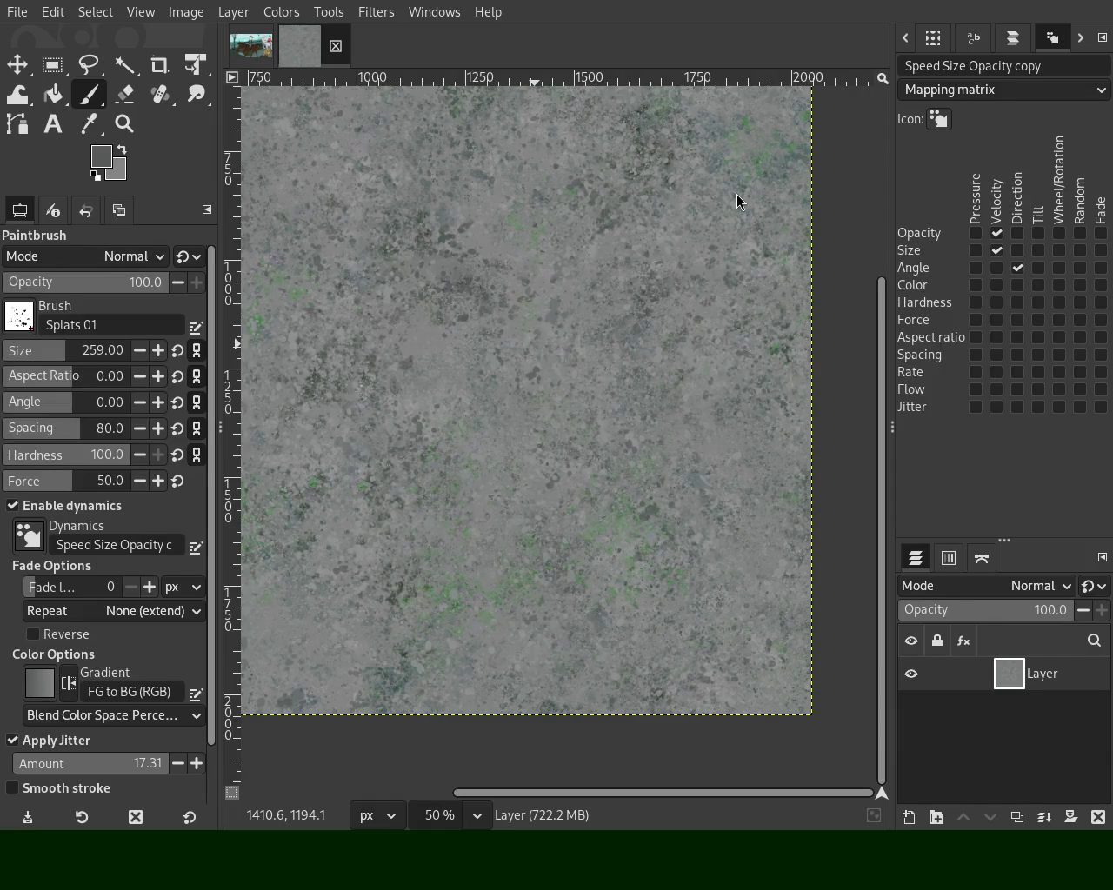
{"action": "left_click", "coordinate": [421, 338], "text": "ctrl"}
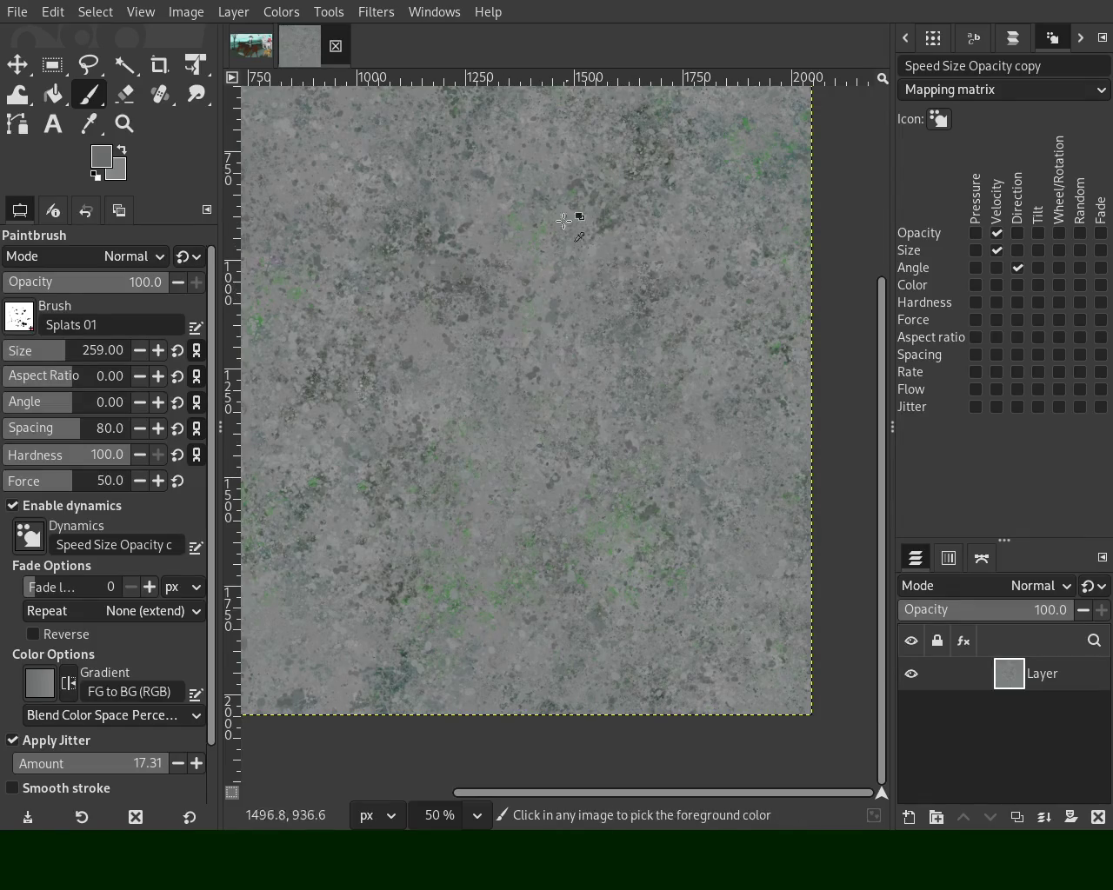
{"action": "left_click", "coordinate": [546, 178], "text": "ctrl"}
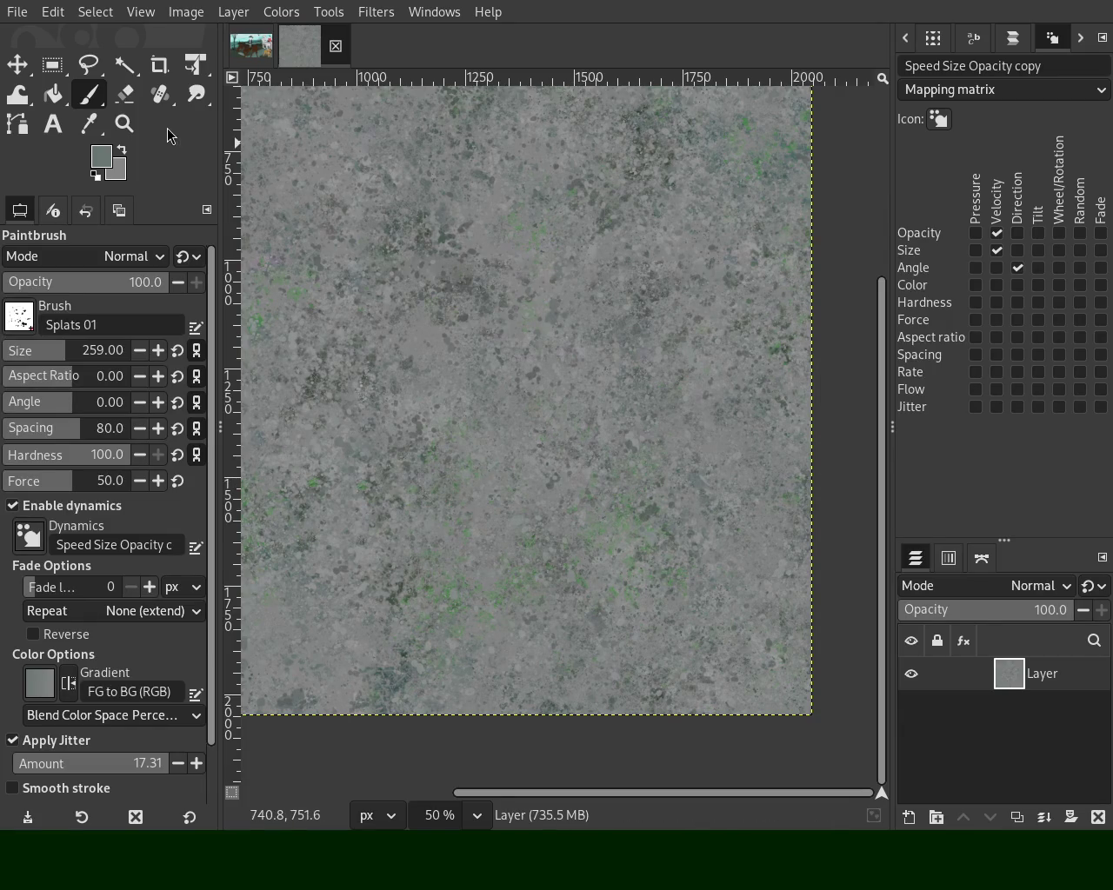
Paint greenish-grey splats across the lower part of the concrete texture
{"action": "left_click", "coordinate": [124, 124]}
{"action": "scroll", "coordinate": [507, 332], "scroll_direction": "down", "scroll_amount": 3}
{"action": "scroll", "coordinate": [507, 332], "scroll_direction": "up", "scroll_amount": 1}
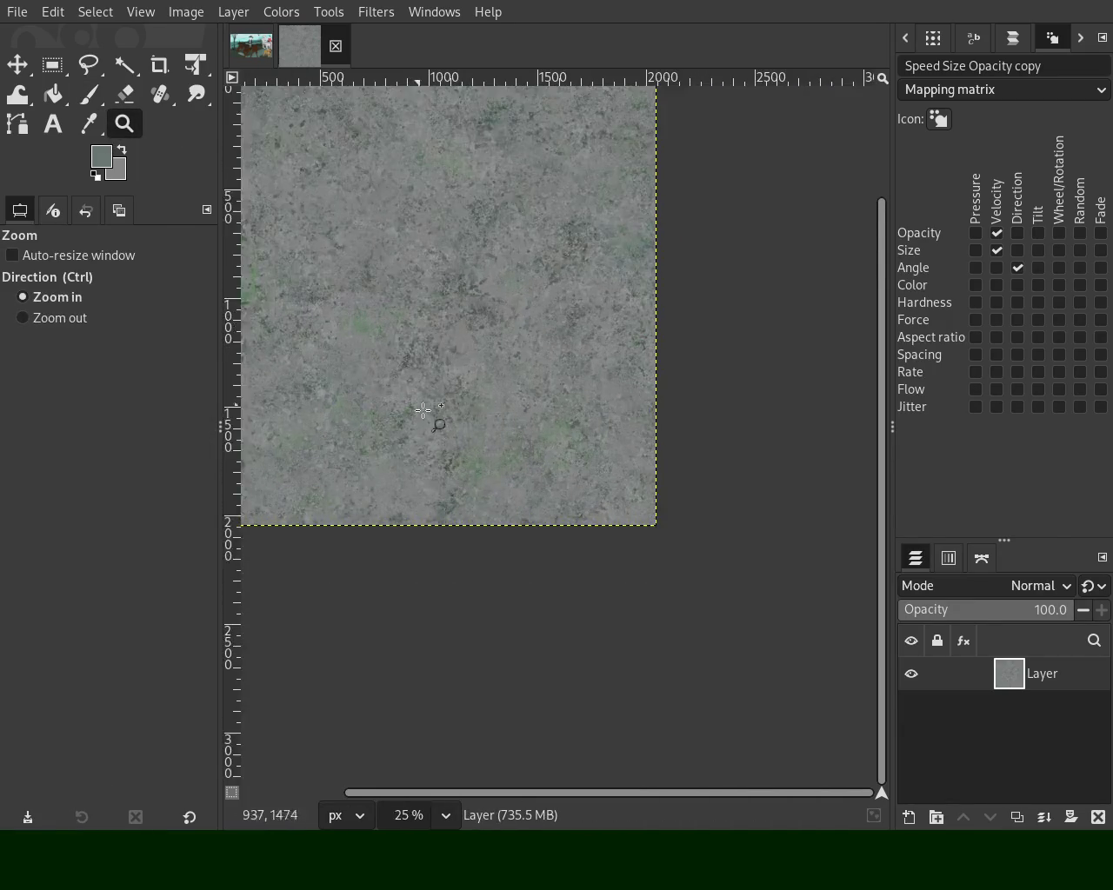
{"action": "scroll", "coordinate": [506, 332], "scroll_direction": "up", "scroll_amount": 1}
{"action": "scroll", "coordinate": [506, 332], "scroll_direction": "up", "scroll_amount": 1}
{"action": "left_click", "coordinate": [88, 93]}
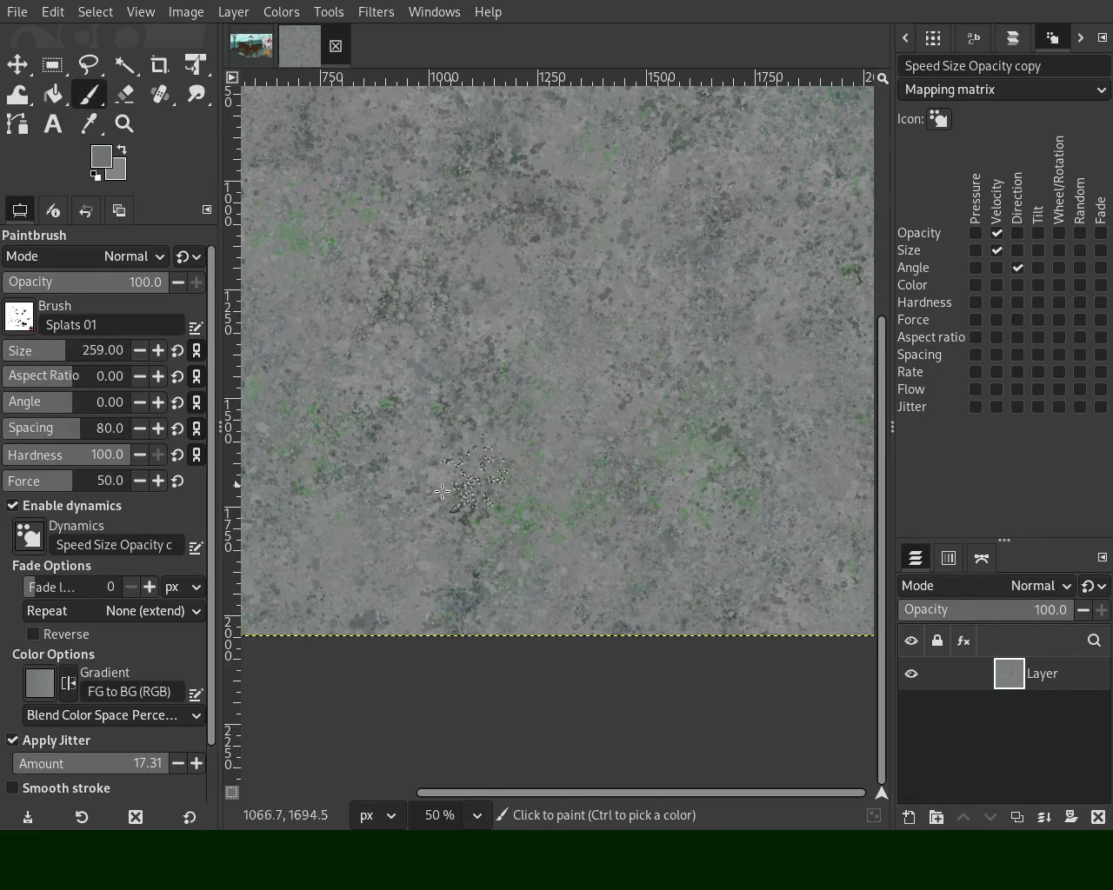
{"action": "left_click", "coordinate": [513, 608]}
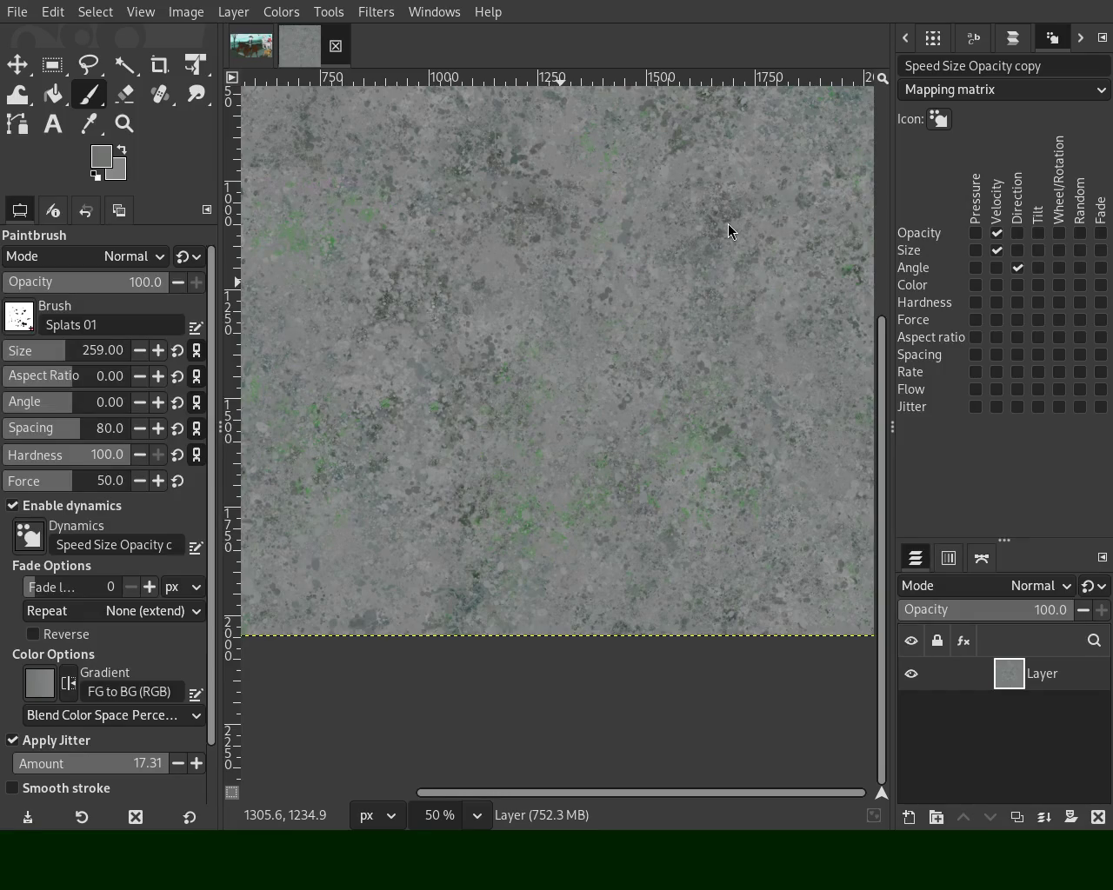
{"action": "left_click", "coordinate": [125, 123]}
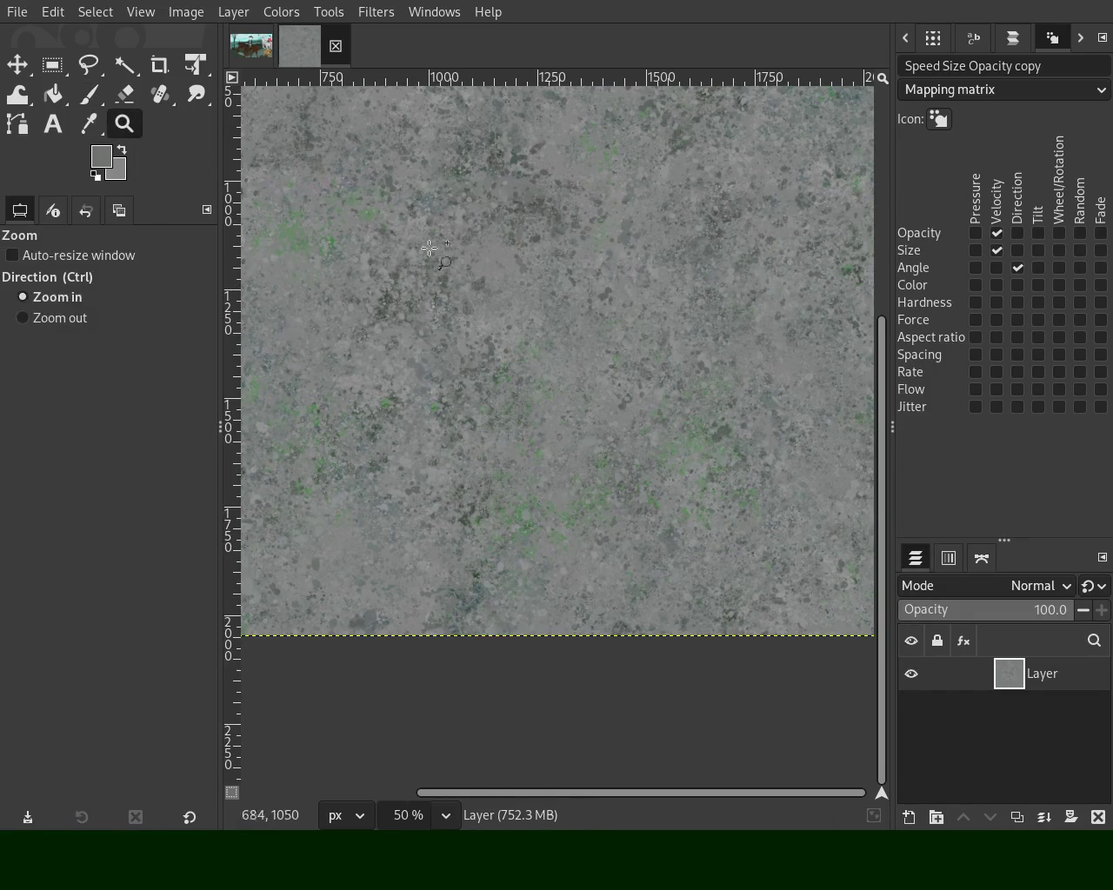
At 33.3% zoom, paint splats on the upper right and undo a dark dab that stood out
{"action": "left_click", "coordinate": [503, 273], "text": "ctrl"}
{"action": "left_click", "coordinate": [502, 273], "text": "ctrl"}
{"action": "left_click", "coordinate": [522, 257]}
{"action": "left_click", "coordinate": [403, 417]}
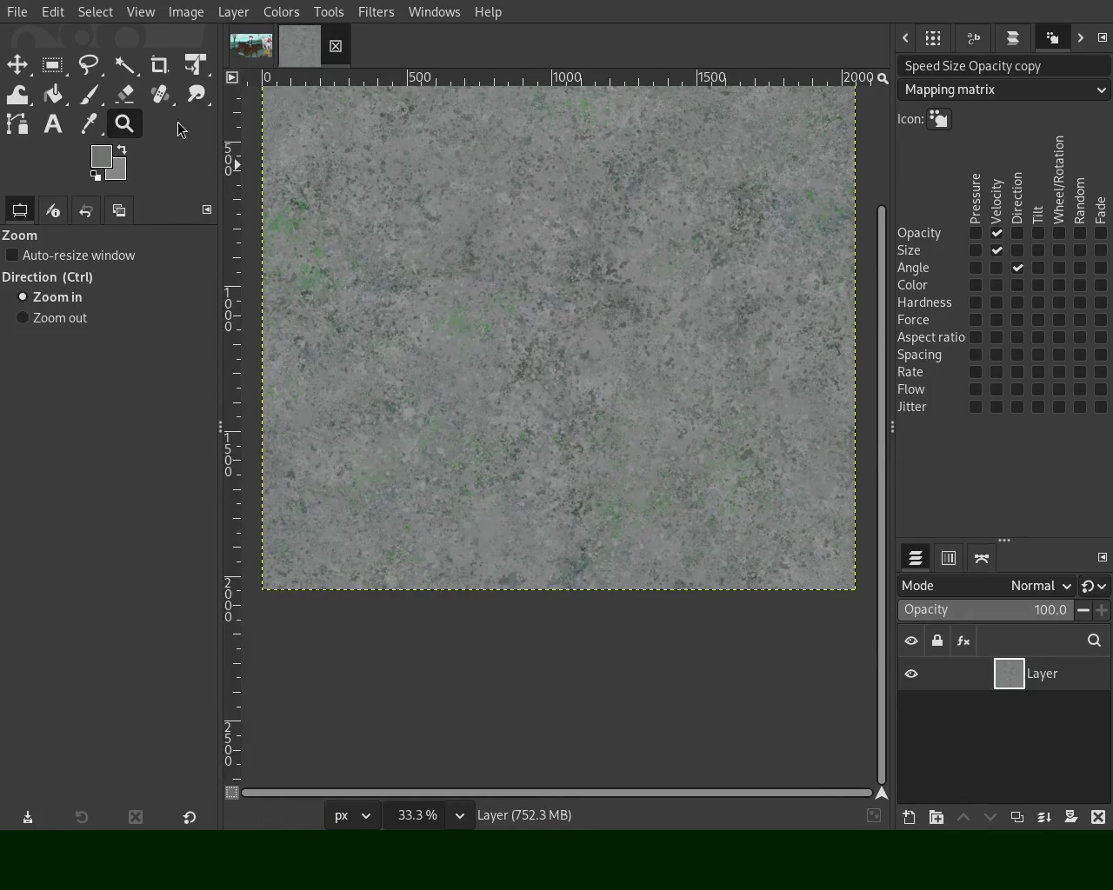
{"action": "left_click", "coordinate": [78, 101]}
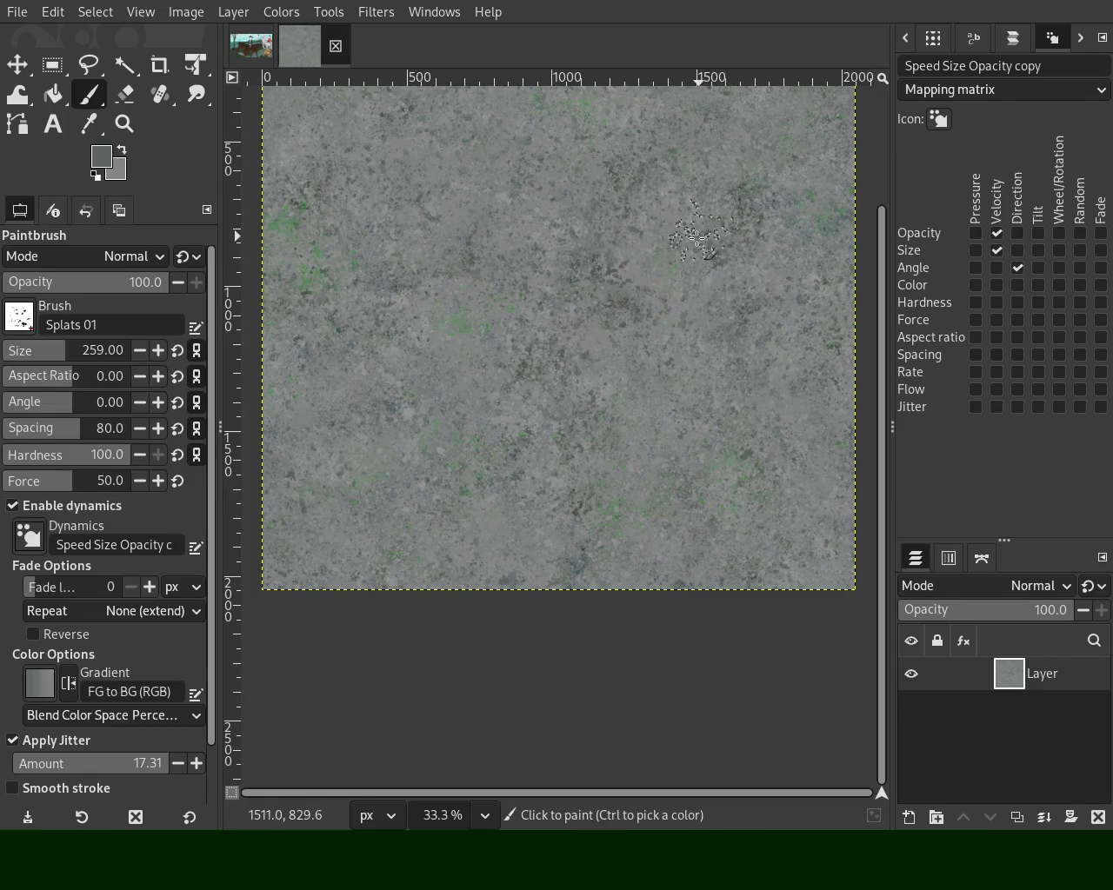
{"action": "left_click", "coordinate": [646, 301]}
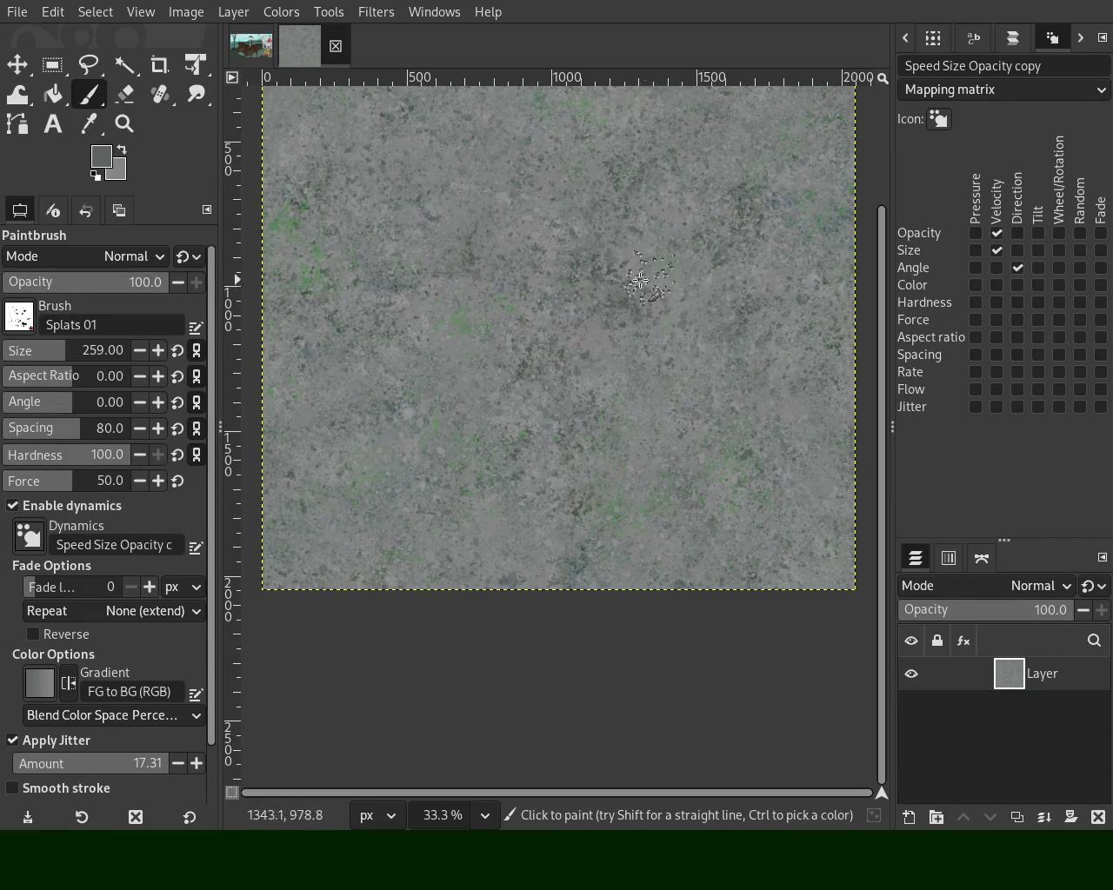
{"action": "left_click", "coordinate": [788, 220], "text": "ctrl"}
{"action": "left_click", "coordinate": [725, 339]}
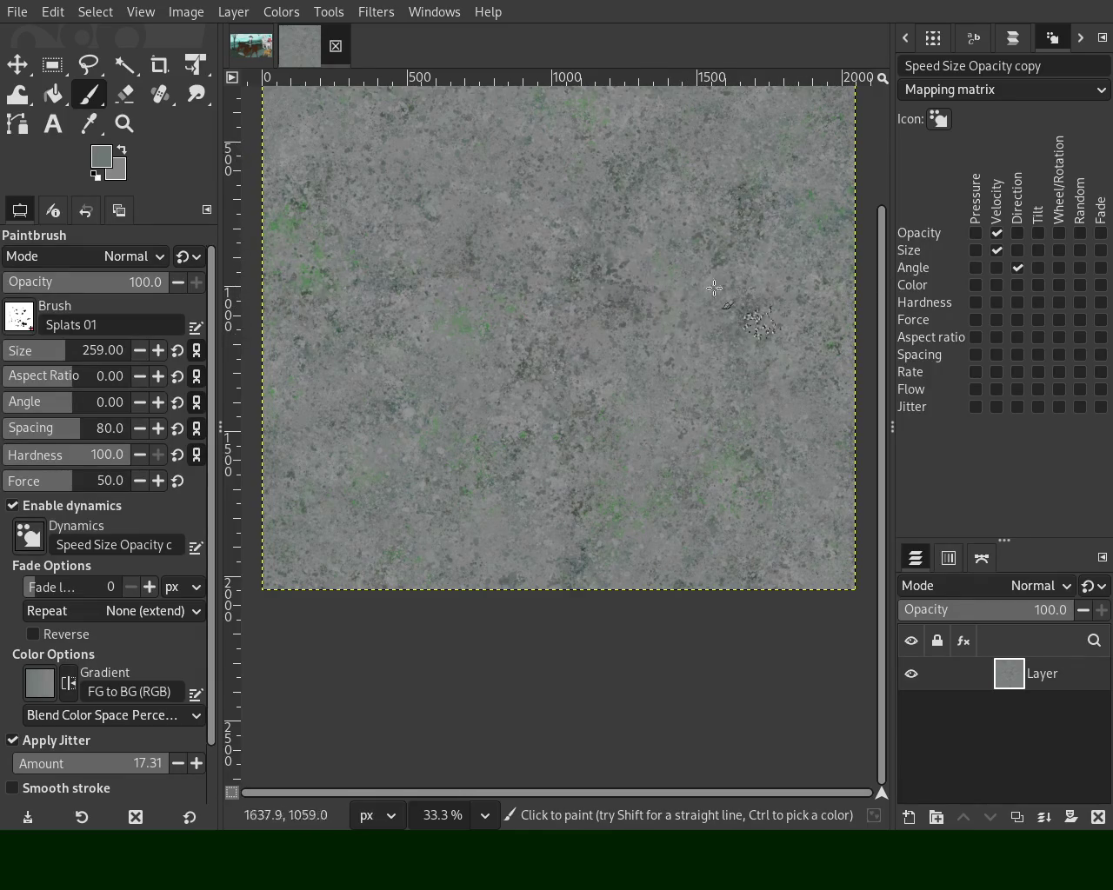
{"action": "key", "text": "ctrl+z"}
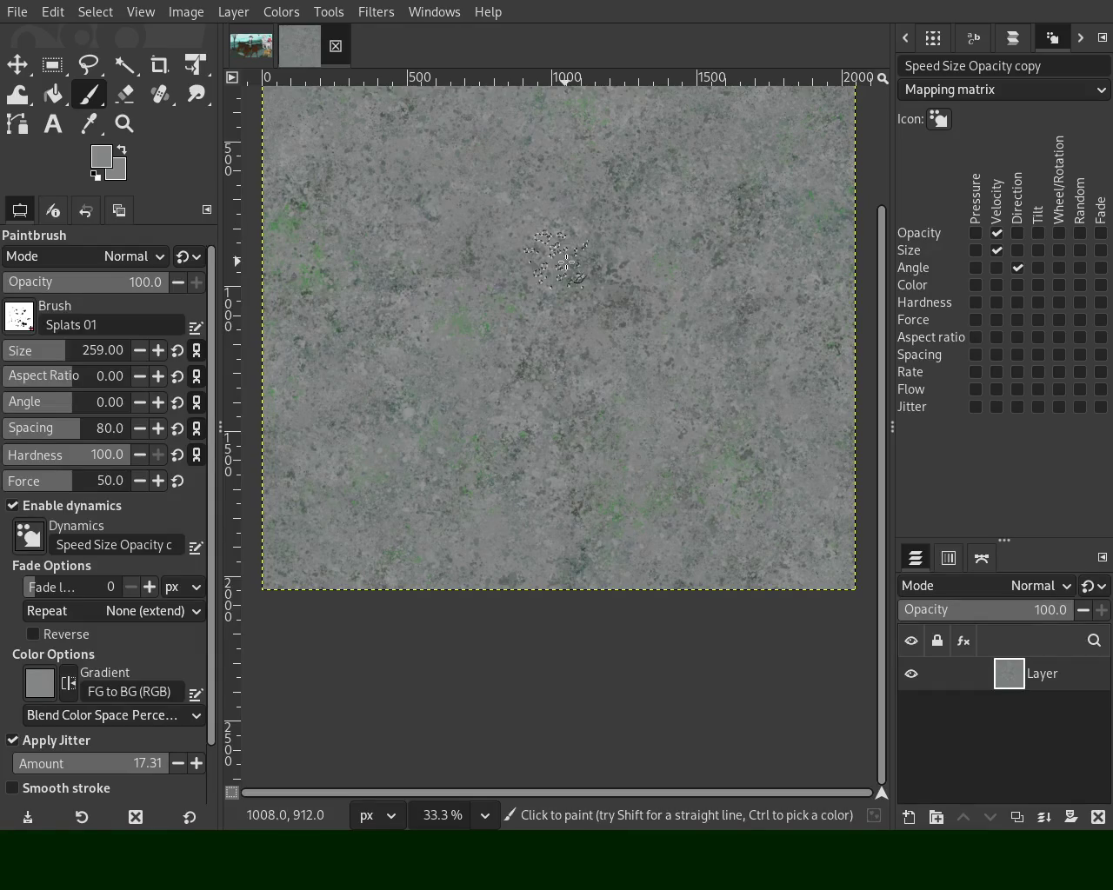
Zoom out and back in to review the splattered upper half
{"action": "key", "text": "z"}
{"action": "scroll", "coordinate": [554, 256], "scroll_direction": "down", "scroll_amount": 3, "text": "ctrl"}
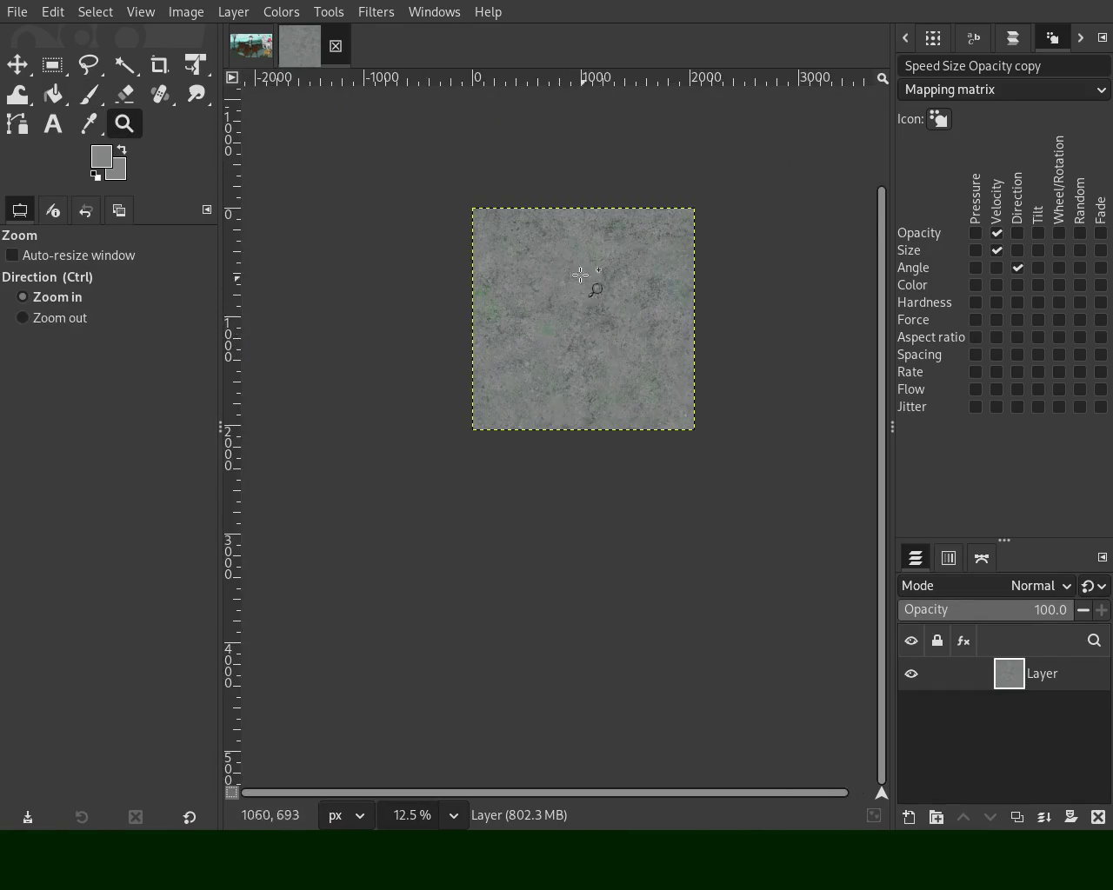
{"action": "scroll", "coordinate": [554, 257], "scroll_direction": "up", "scroll_amount": 2, "text": "ctrl"}
{"action": "scroll", "coordinate": [554, 256], "scroll_direction": "up", "scroll_amount": 1, "text": "ctrl"}
{"action": "scroll", "coordinate": [555, 278], "scroll_direction": "down", "scroll_amount": 2, "text": "ctrl"}
{"action": "scroll", "coordinate": [556, 297], "scroll_direction": "up", "scroll_amount": 2, "text": "ctrl"}
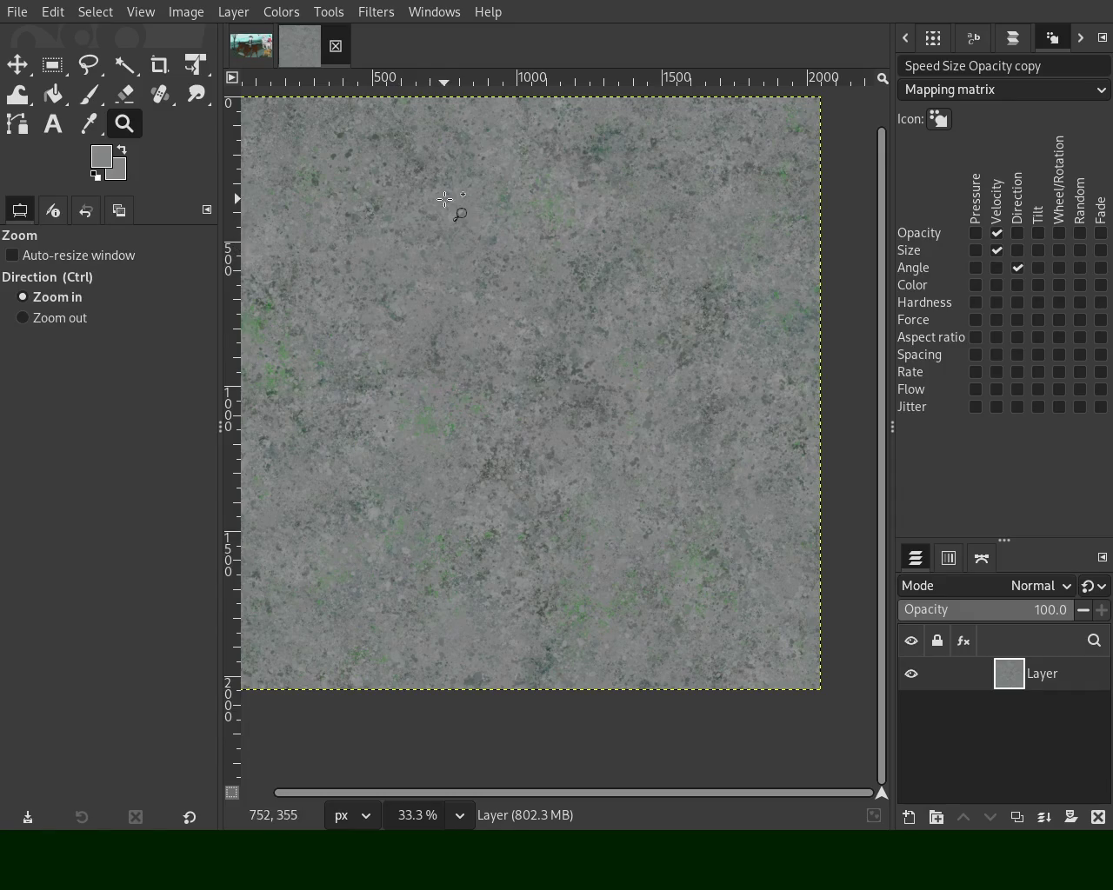
At 50% zoom, sample a green from the texture and paint moss-like Splats 01 spots
{"action": "left_click", "coordinate": [464, 140], "text": "ctrl"}
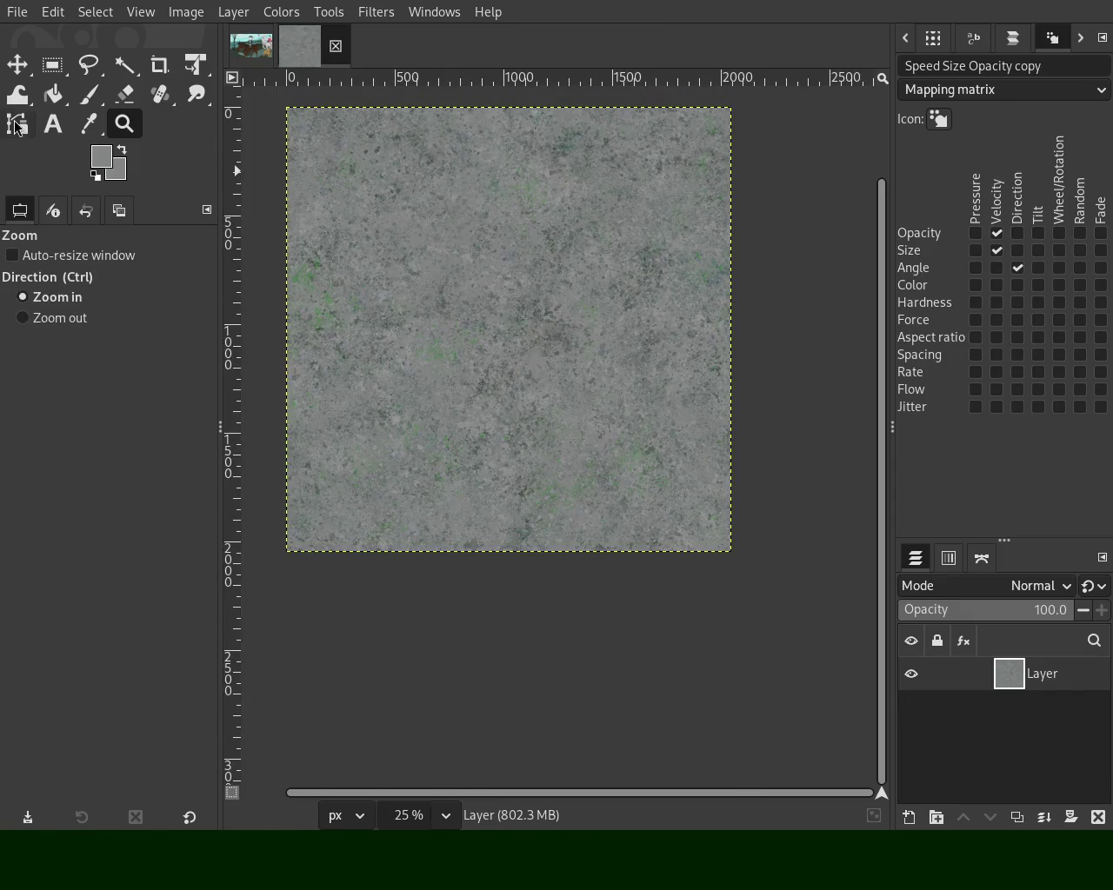
{"action": "left_click", "coordinate": [87, 93]}
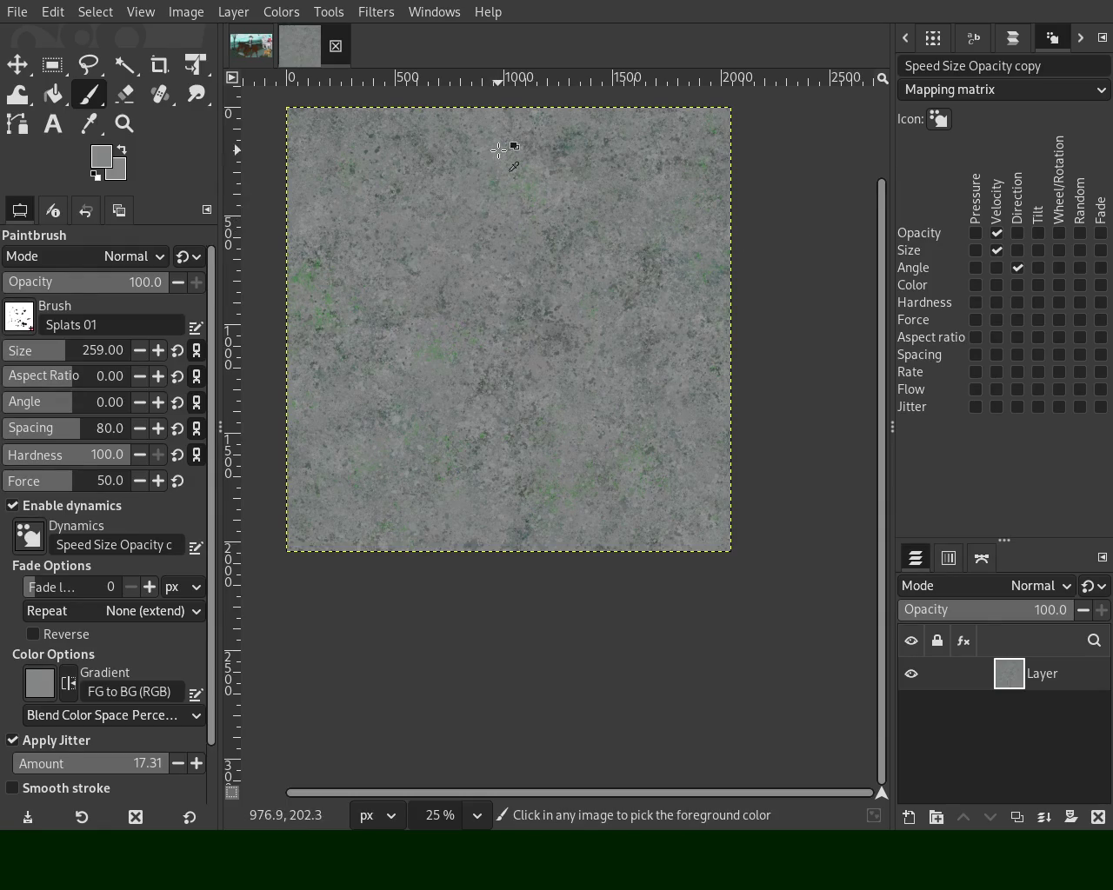
{"action": "left_click", "coordinate": [123, 124]}
{"action": "left_click", "coordinate": [500, 222]}
{"action": "key", "text": "p"}
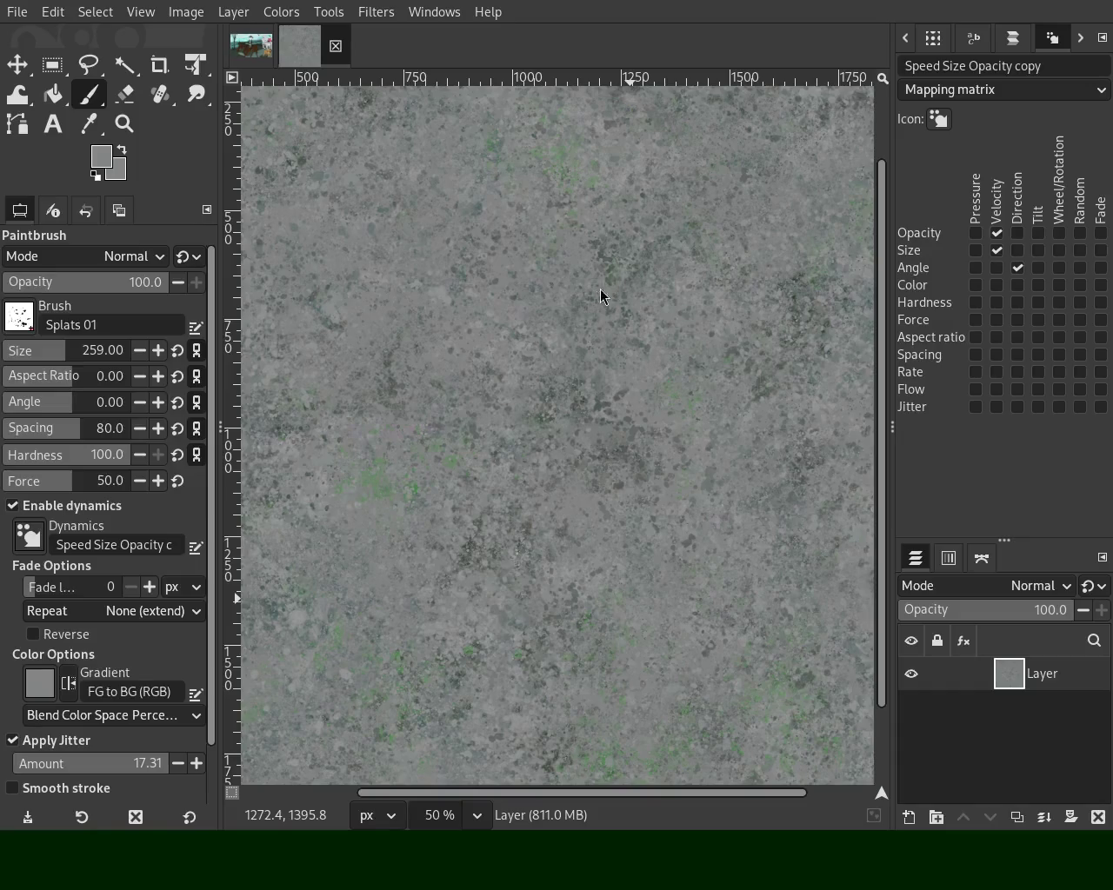
{"action": "left_click", "coordinate": [129, 126]}
{"action": "left_click", "coordinate": [558, 310]}
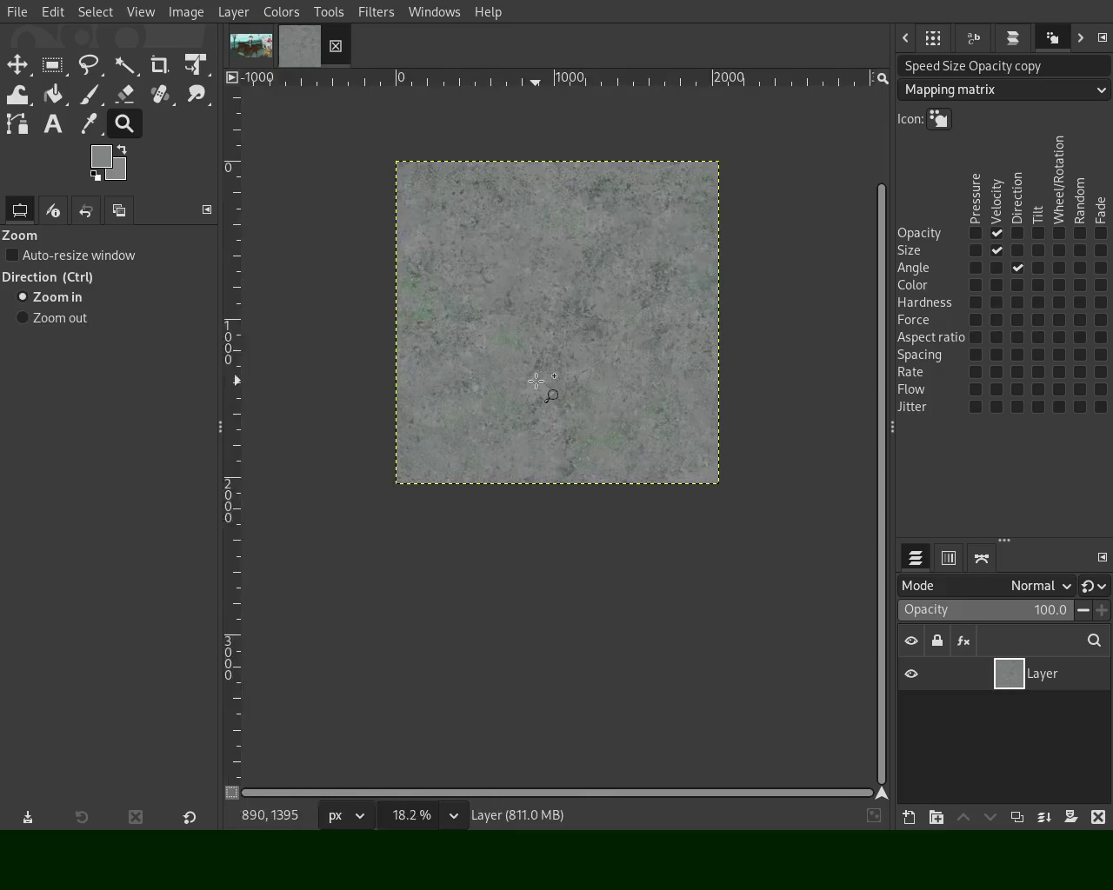
{"action": "left_click", "coordinate": [391, 282], "text": "ctrl"}
{"action": "left_click", "coordinate": [83, 97]}
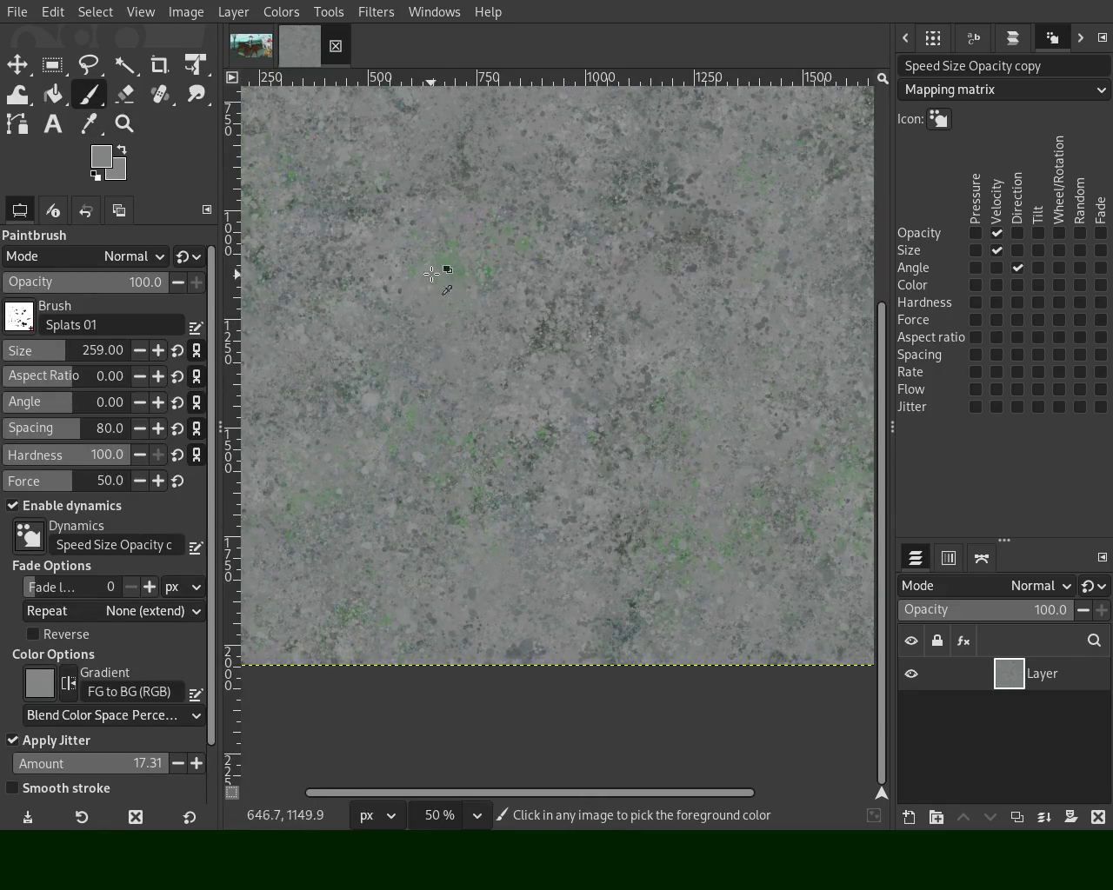
{"action": "left_click", "coordinate": [448, 262], "text": "ctrl"}
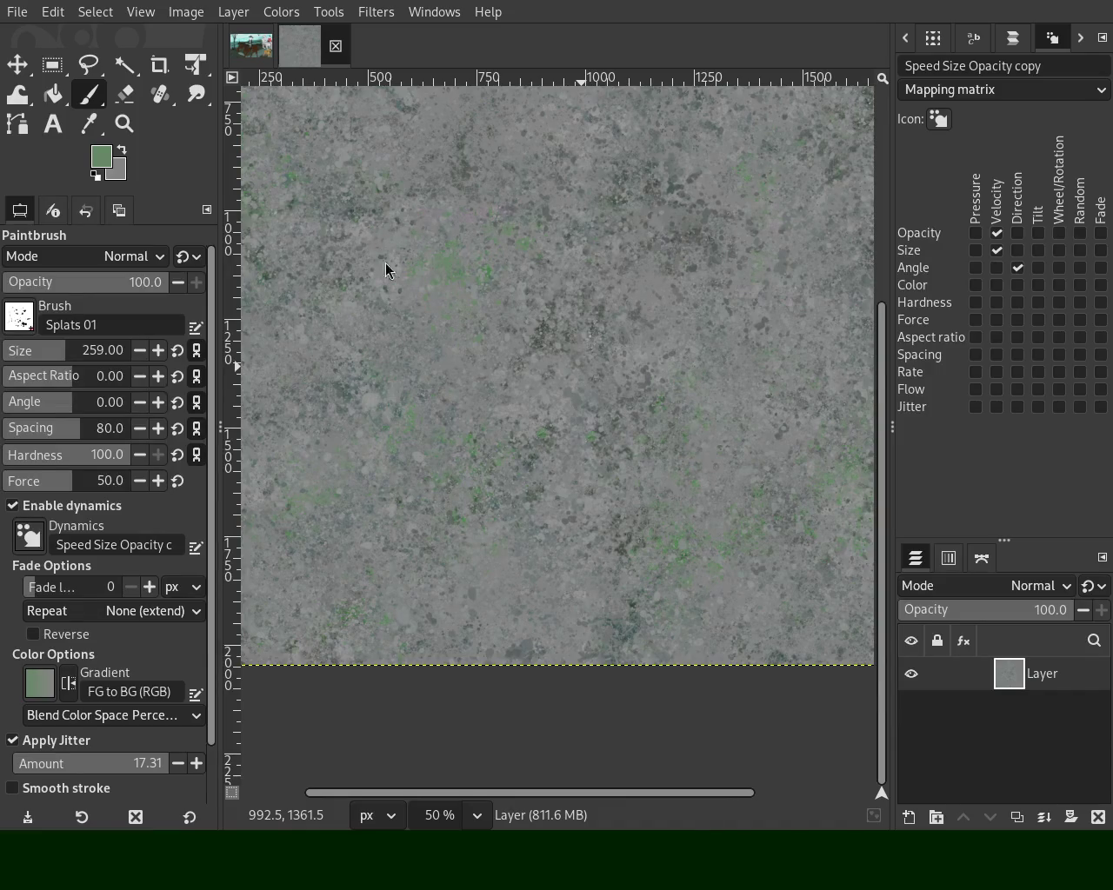
Sample a grey from the texture and paint grey splatter across it at 33.3%
{"action": "left_click", "coordinate": [504, 288], "text": "ctrl"}
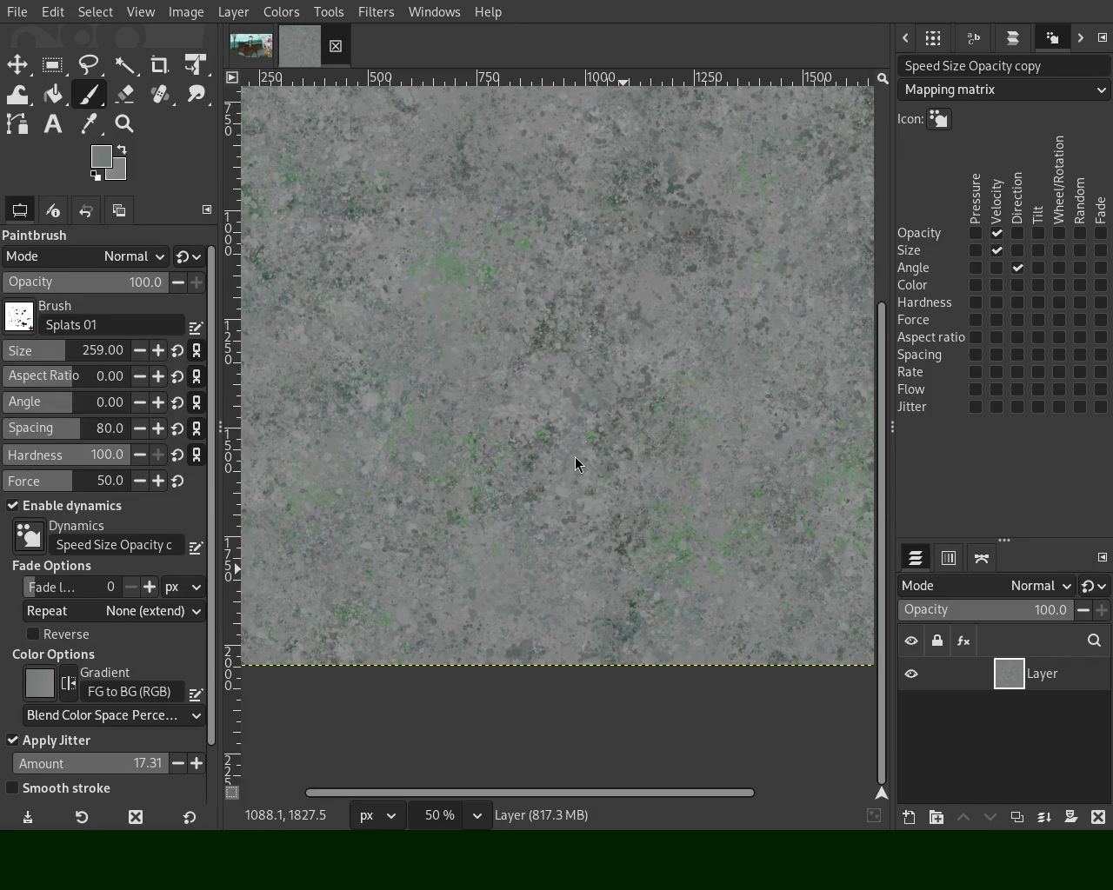
{"action": "left_click", "coordinate": [132, 127]}
{"action": "left_click", "coordinate": [447, 293], "text": "ctrl"}
{"action": "left_click", "coordinate": [446, 293], "text": "ctrl"}
{"action": "left_click", "coordinate": [418, 302]}
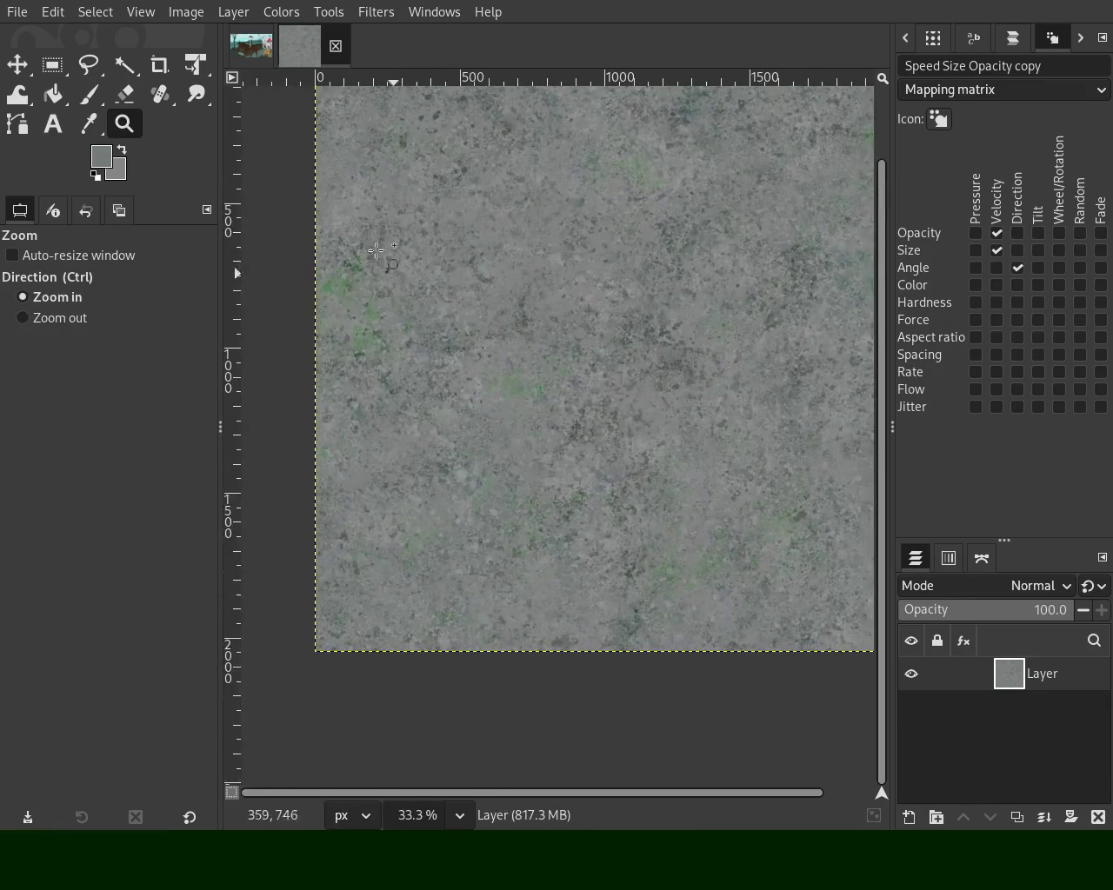
{"action": "left_click", "coordinate": [99, 102]}
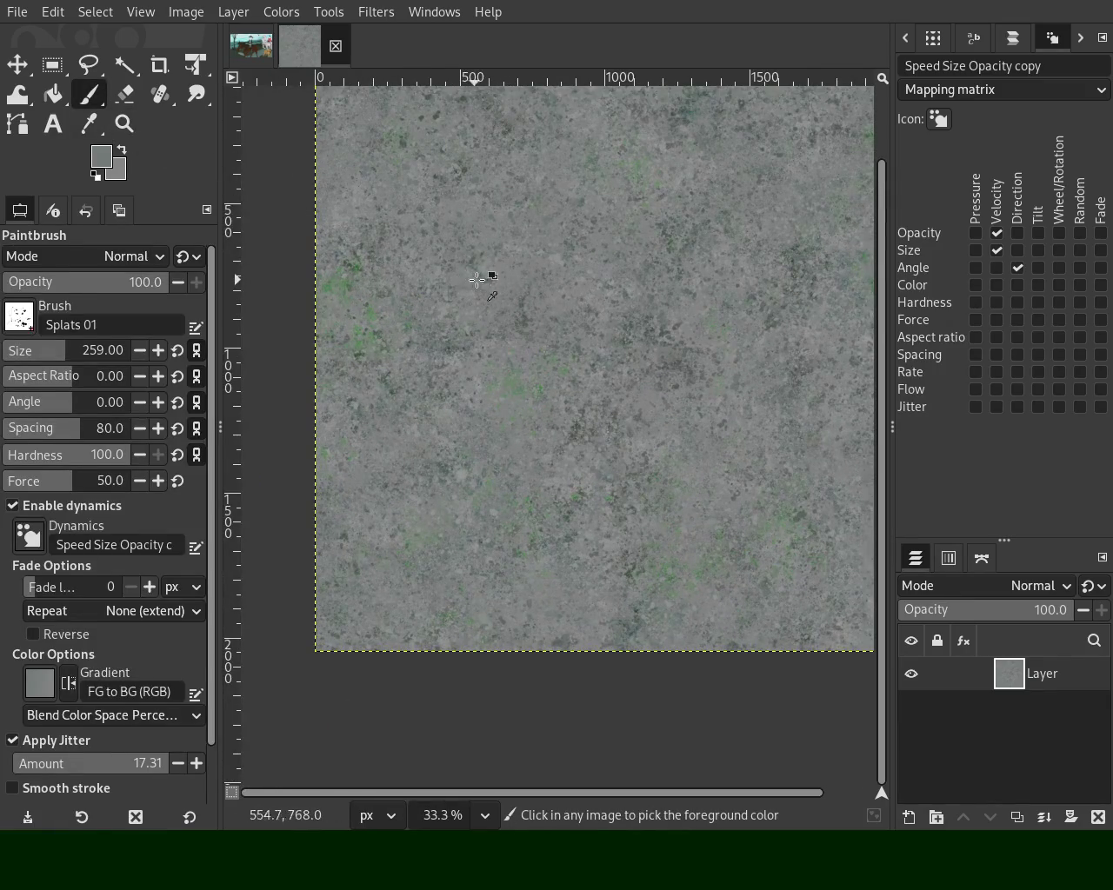
{"action": "left_click_drag", "start_coordinate": [514, 274], "coordinate": [646, 410]}
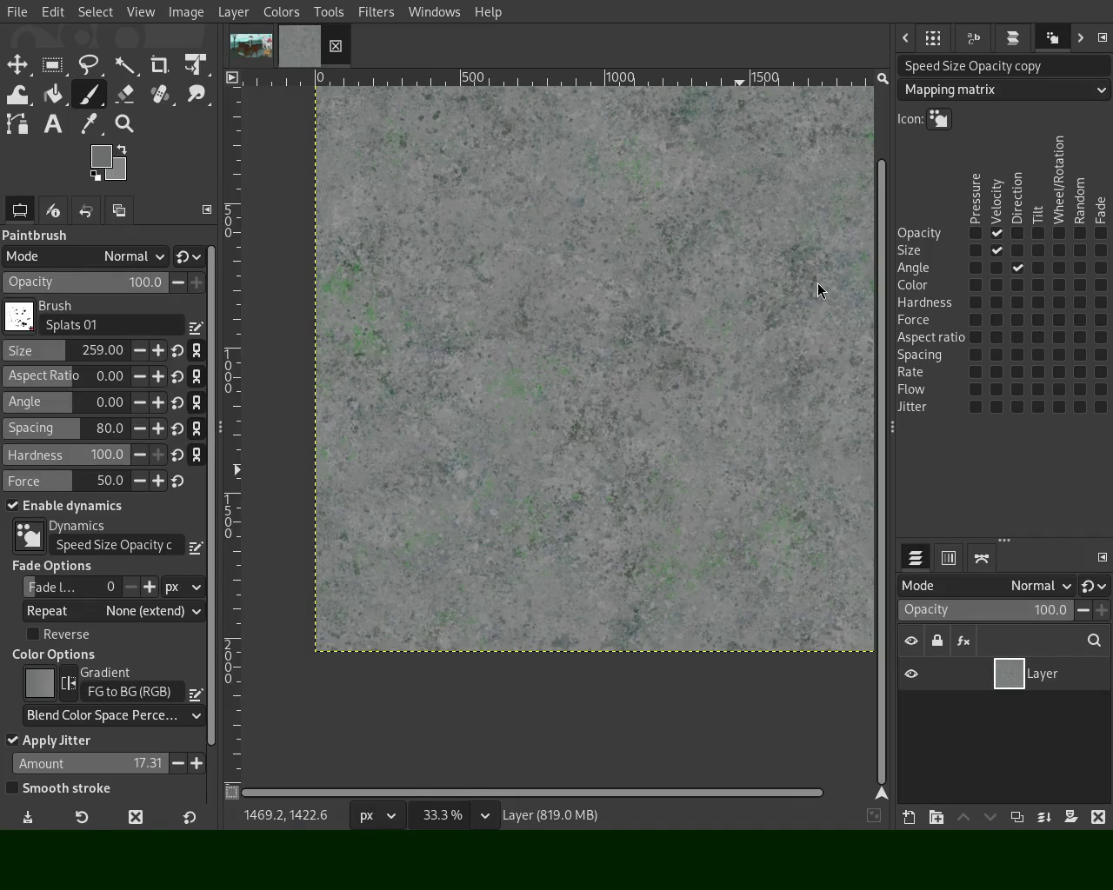
Zoom out and settle back at 33.3% to check the grey splatter, then bring up the Brushes panel
{"action": "left_click", "coordinate": [124, 123]}
{"action": "left_click", "coordinate": [520, 286], "text": "ctrl"}
{"action": "left_click", "coordinate": [520, 286], "text": "ctrl"}
{"action": "left_click", "coordinate": [520, 286]}
{"action": "left_click", "coordinate": [520, 286]}
{"action": "left_click", "coordinate": [519, 286]}
{"action": "left_click", "coordinate": [427, 322], "text": "ctrl"}
{"action": "left_click", "coordinate": [519, 278], "text": "ctrl"}
{"action": "left_click", "coordinate": [807, 327]}
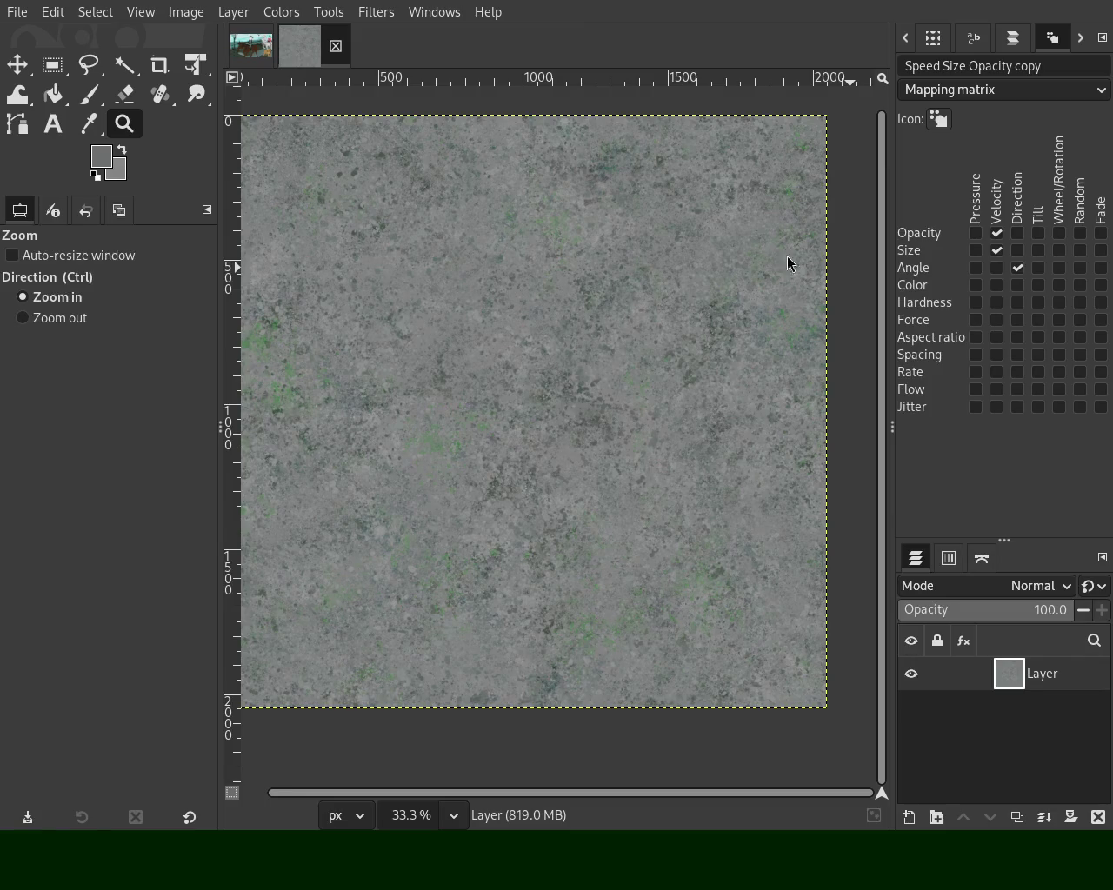
{"action": "left_click", "coordinate": [911, 46]}
{"action": "left_click", "coordinate": [911, 45]}
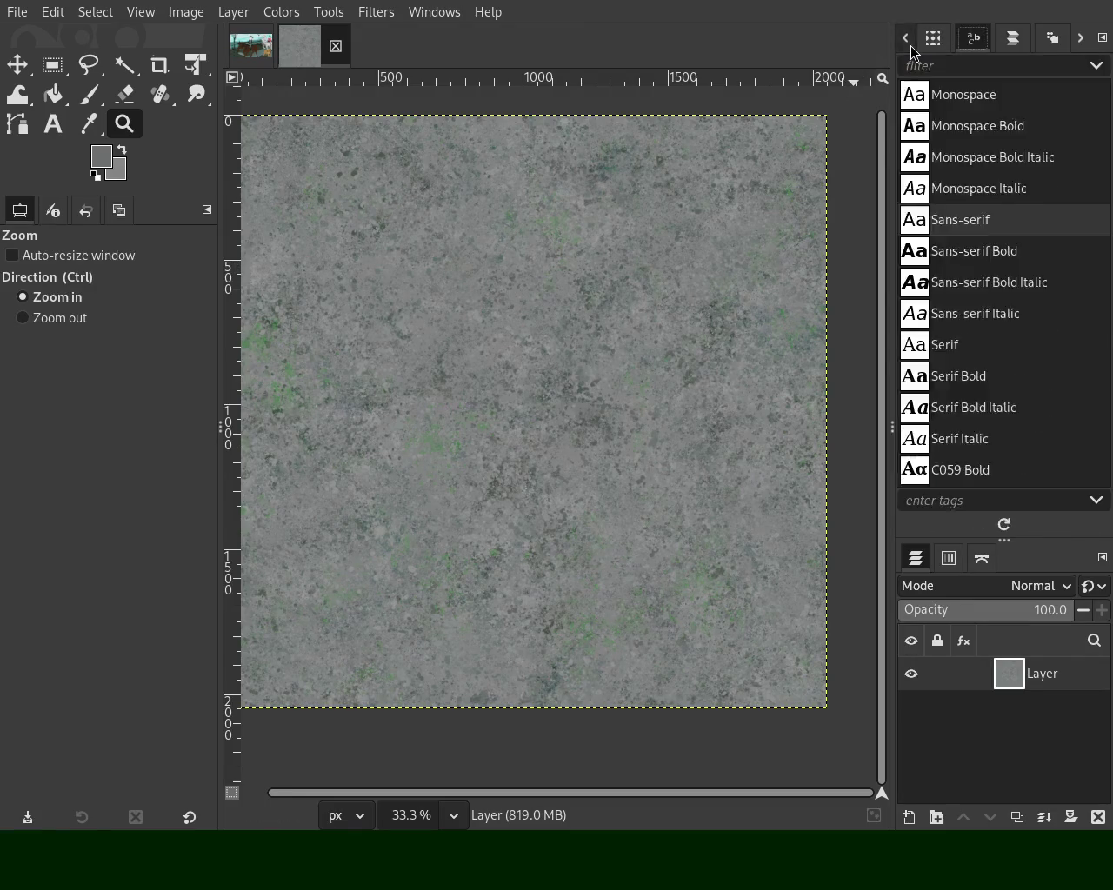
{"action": "left_click", "coordinate": [910, 45]}
{"action": "left_click", "coordinate": [910, 46]}
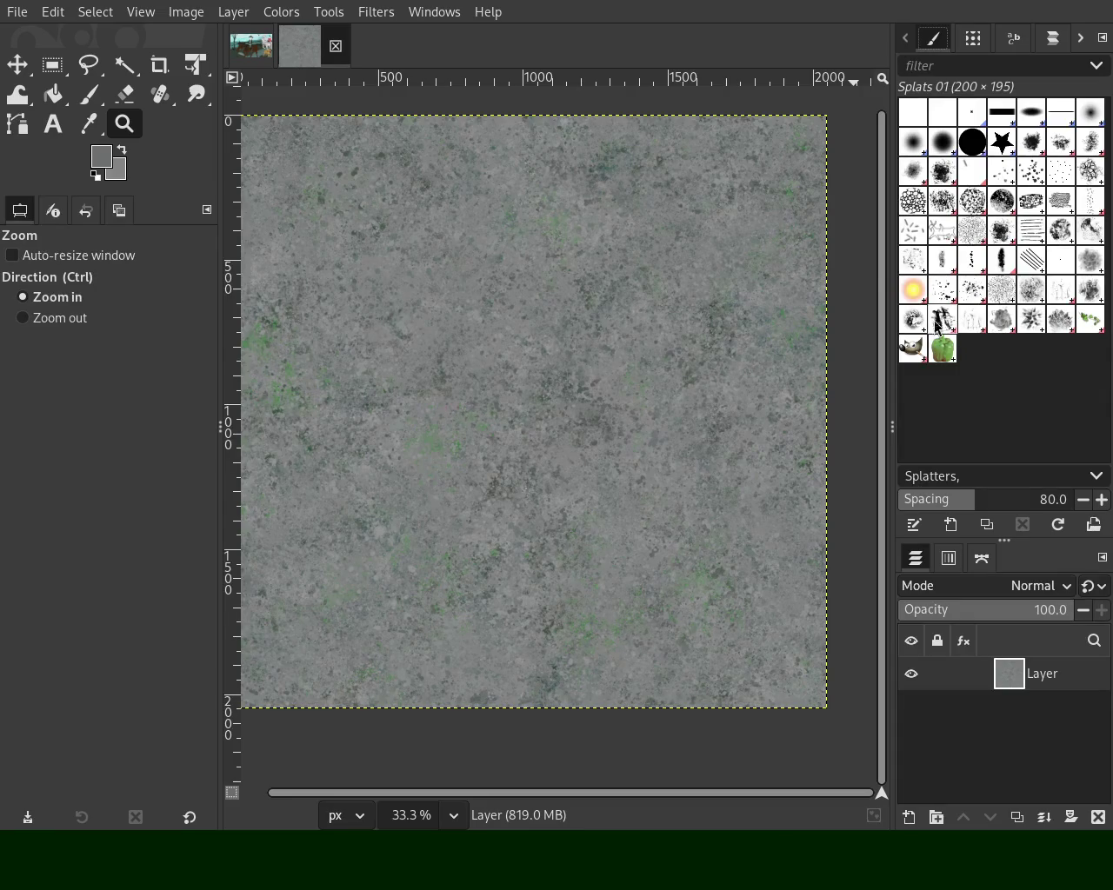
Paint Texture Hose 02 detail (size 150, spacing 20) over the concrete and sample a grey from it
{"action": "left_click", "coordinate": [971, 319]}
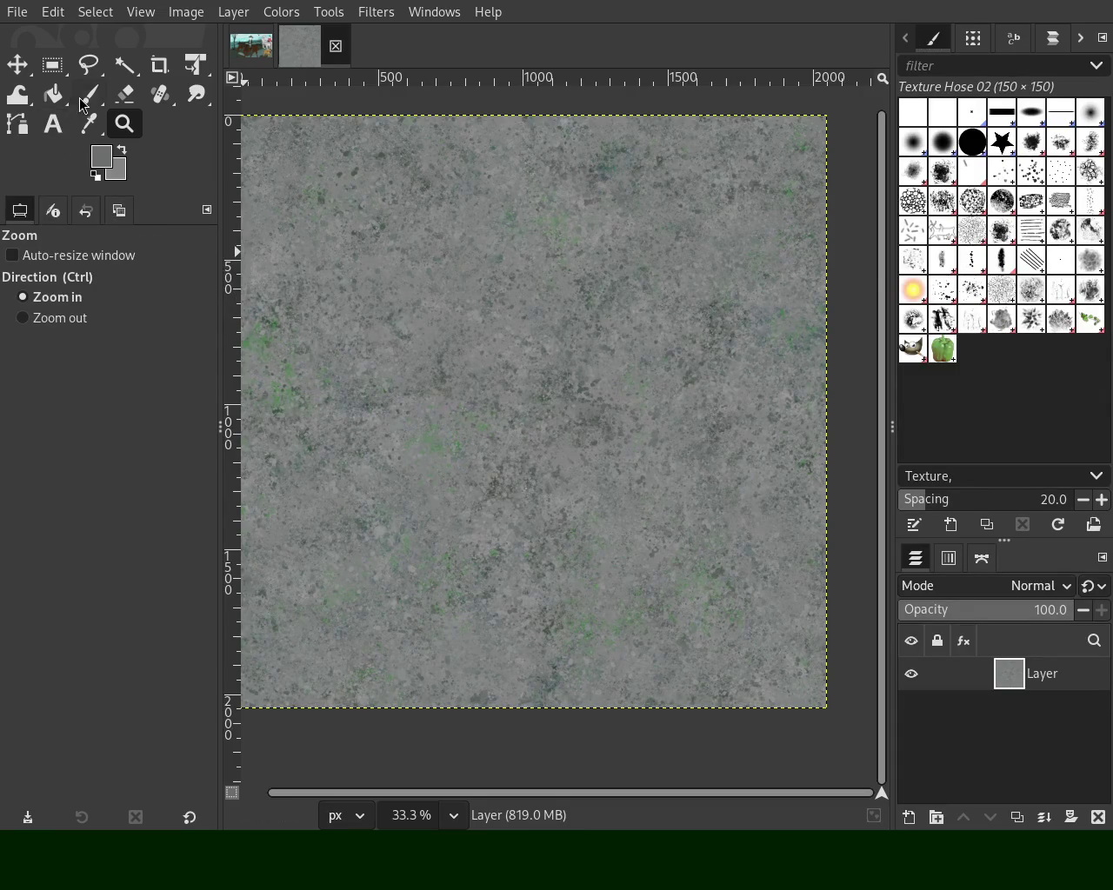
{"action": "left_click", "coordinate": [88, 94]}
{"action": "left_click", "coordinate": [693, 377]}
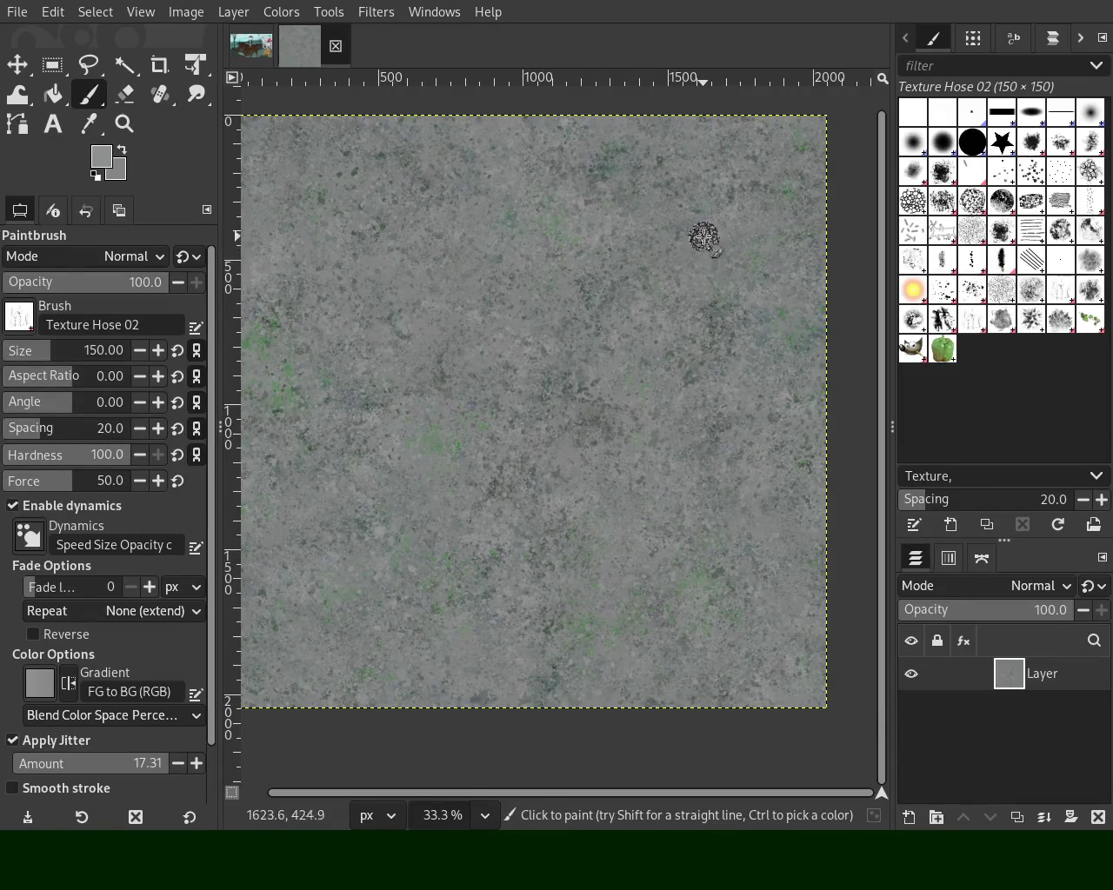
{"action": "key", "text": "ctrl"}
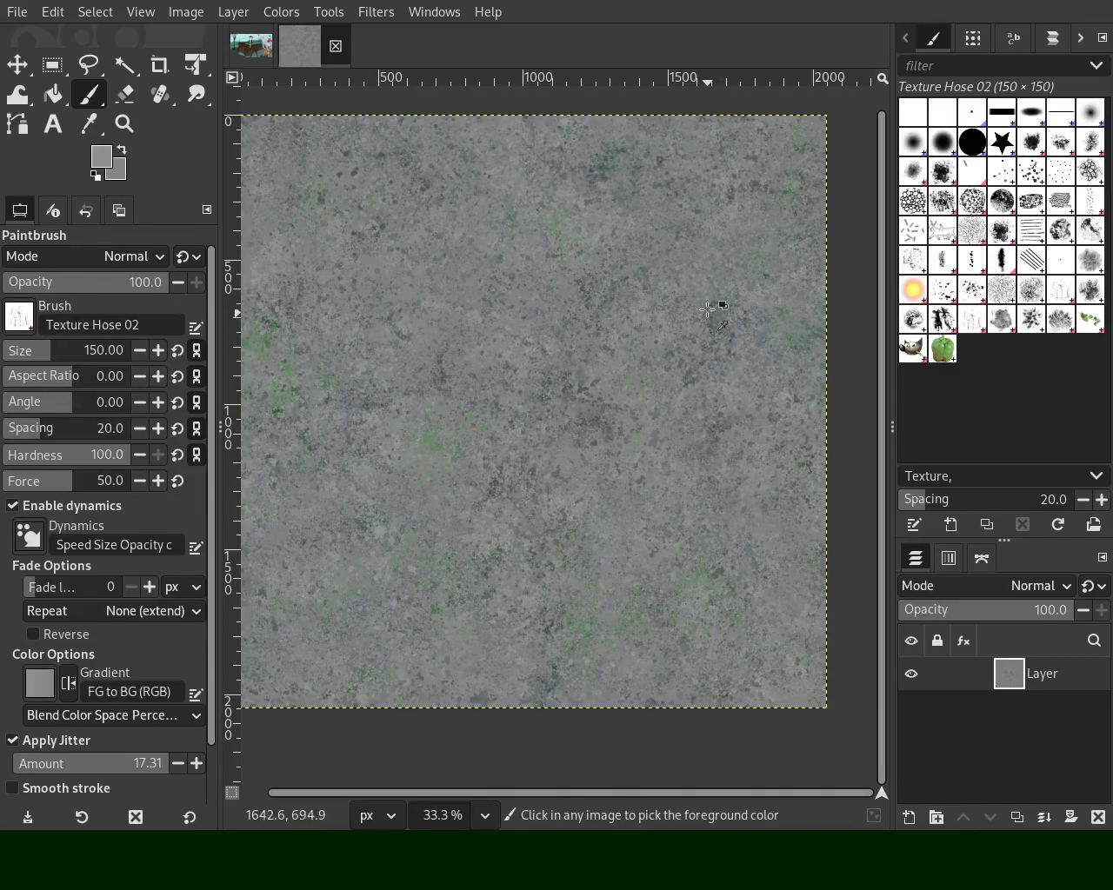
{"action": "left_click", "coordinate": [698, 255], "text": "ctrl"}
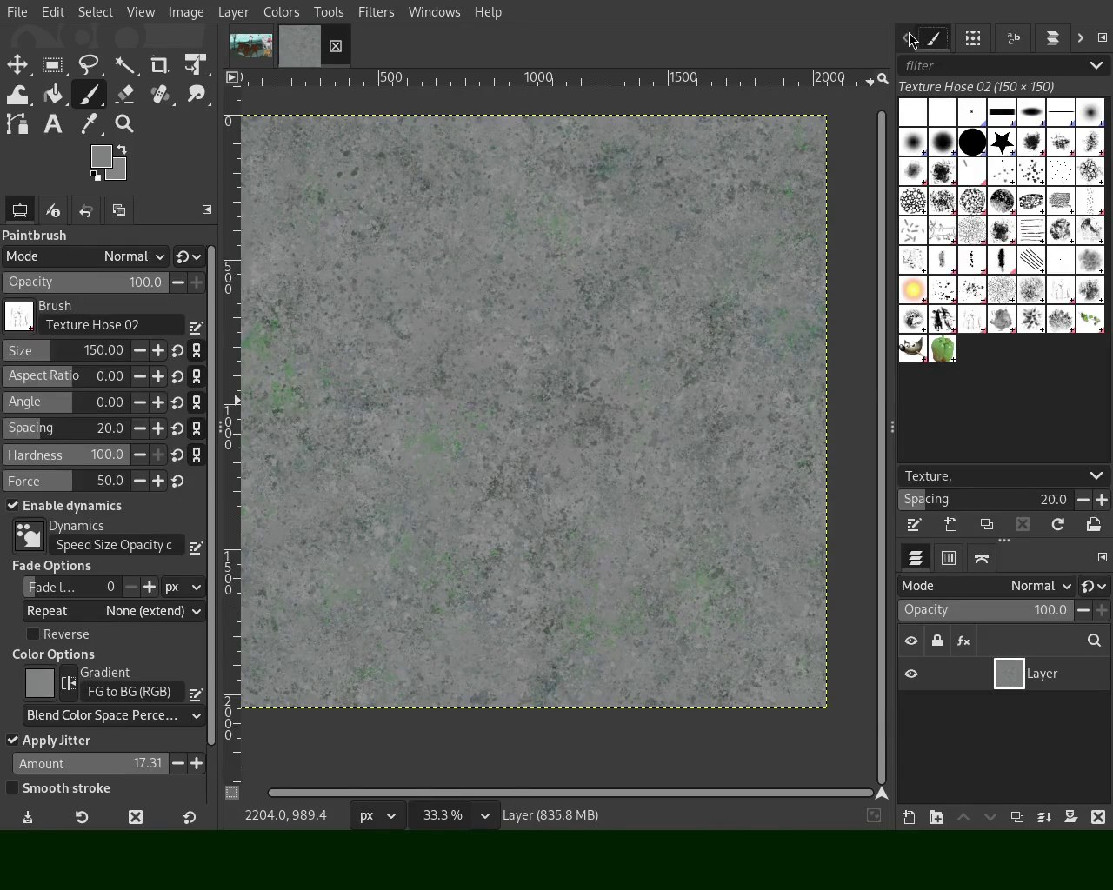
{"action": "left_click", "coordinate": [973, 38]}
In the Paint Dynamics editor, uncheck Opacity/Velocity so stroke speed no longer changes opacity
{"action": "left_click", "coordinate": [1013, 38]}
{"action": "left_click", "coordinate": [1052, 39]}
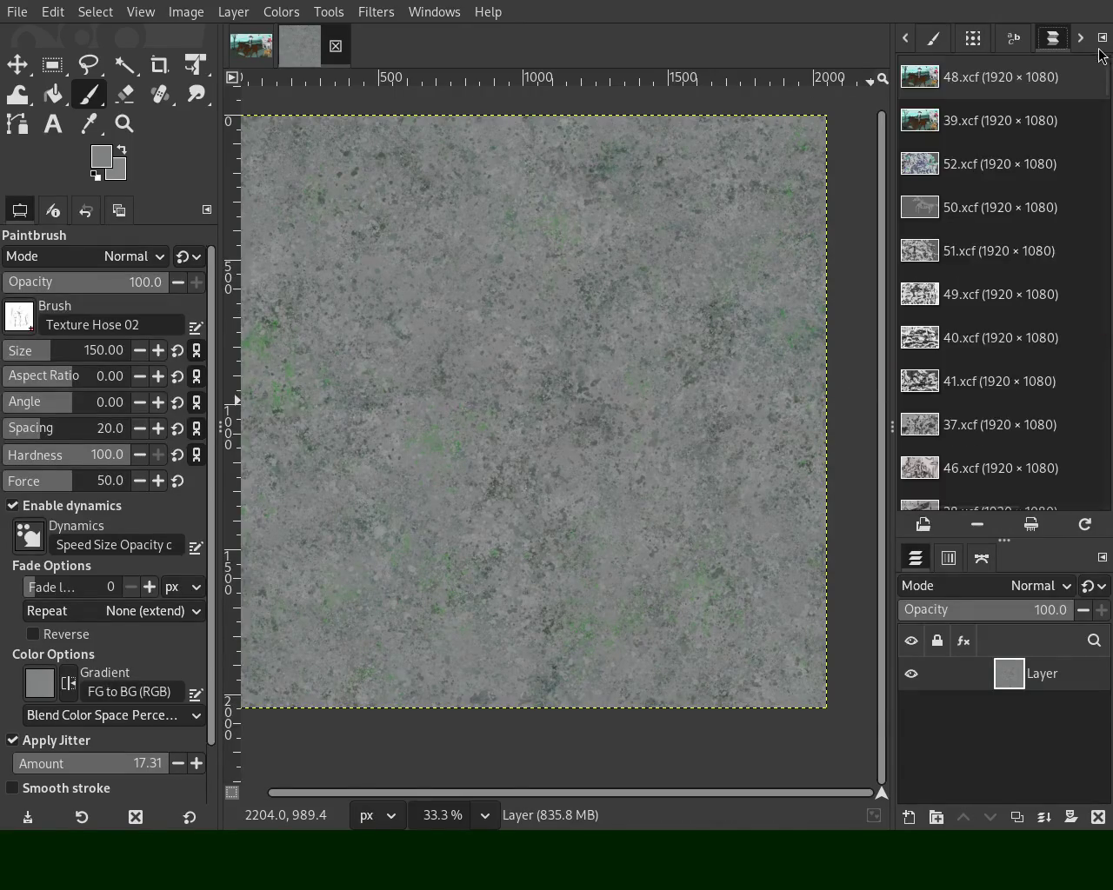
{"action": "left_click", "coordinate": [1081, 38]}
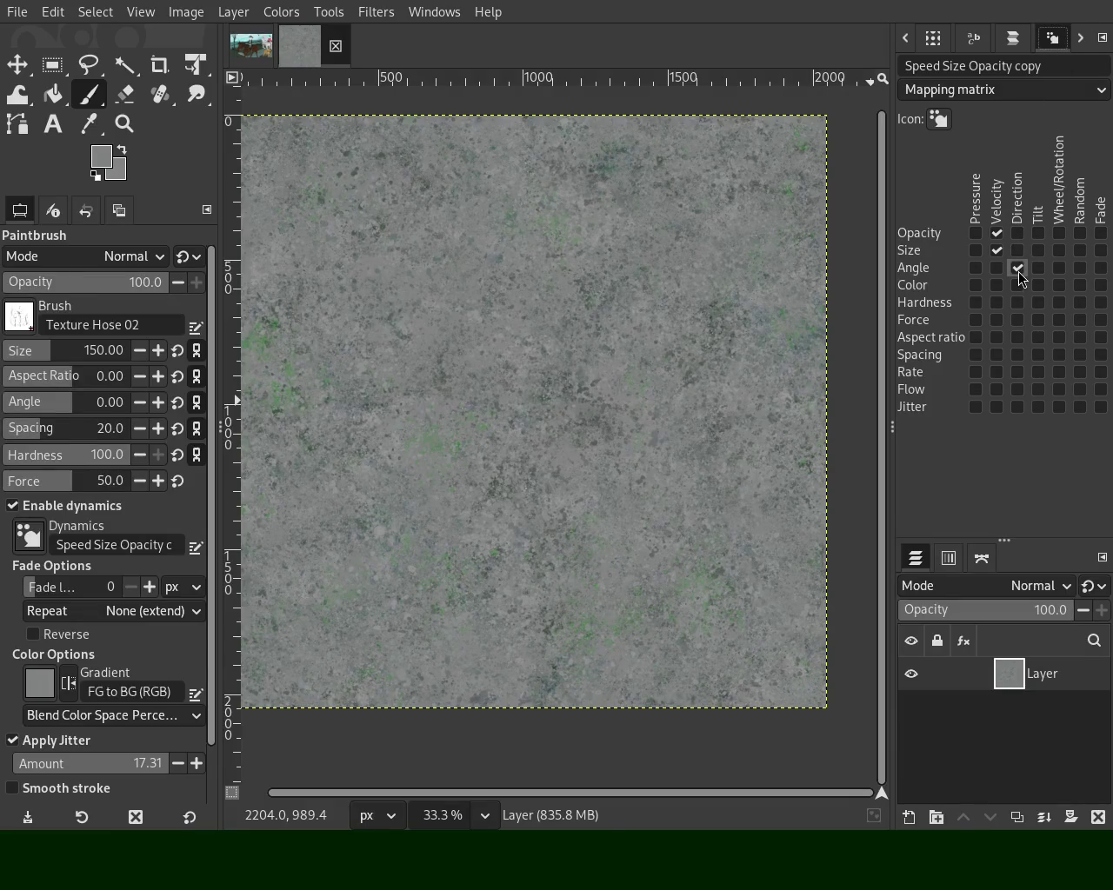
{"action": "left_click", "coordinate": [996, 233]}
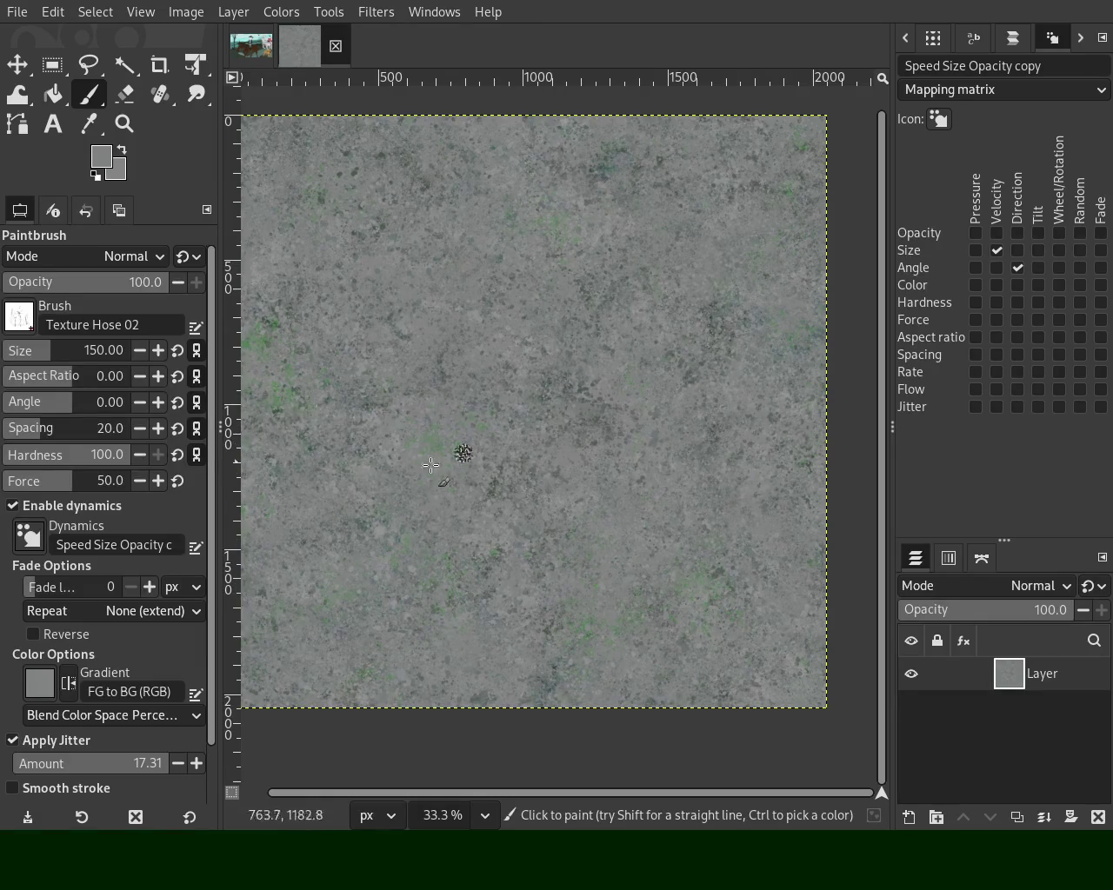
Zoom out to view the whole texture, return to 33.3%, and switch back to the Paintbrush
{"action": "left_click", "coordinate": [124, 124]}
{"action": "left_click", "coordinate": [579, 396], "text": "ctrl"}
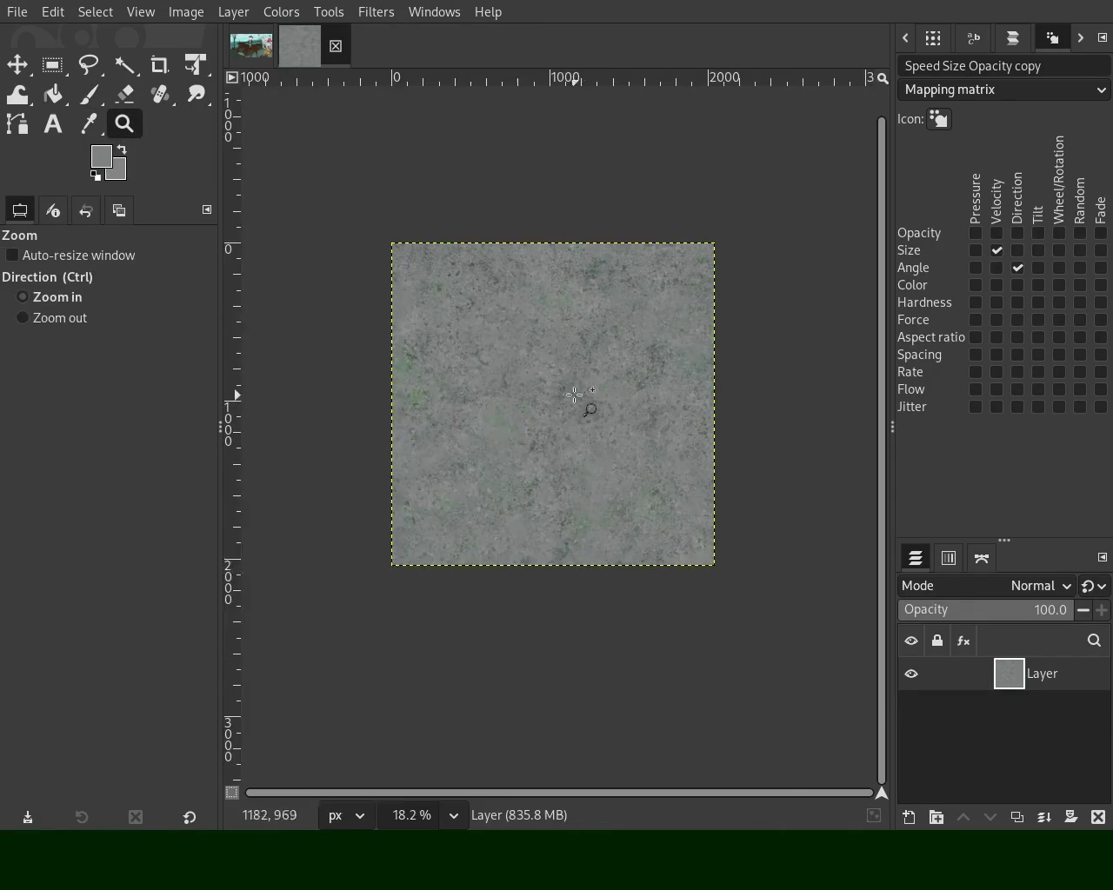
{"action": "left_click", "coordinate": [579, 397]}
{"action": "key", "text": "p"}
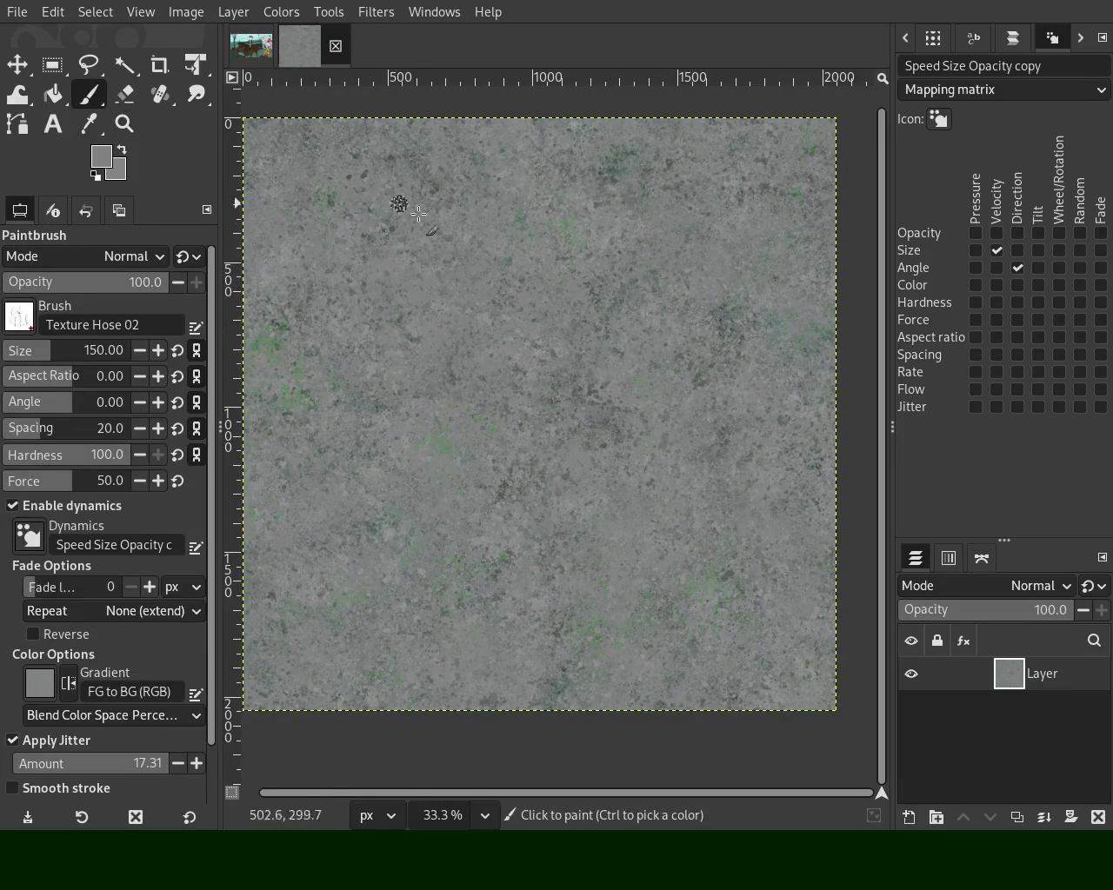
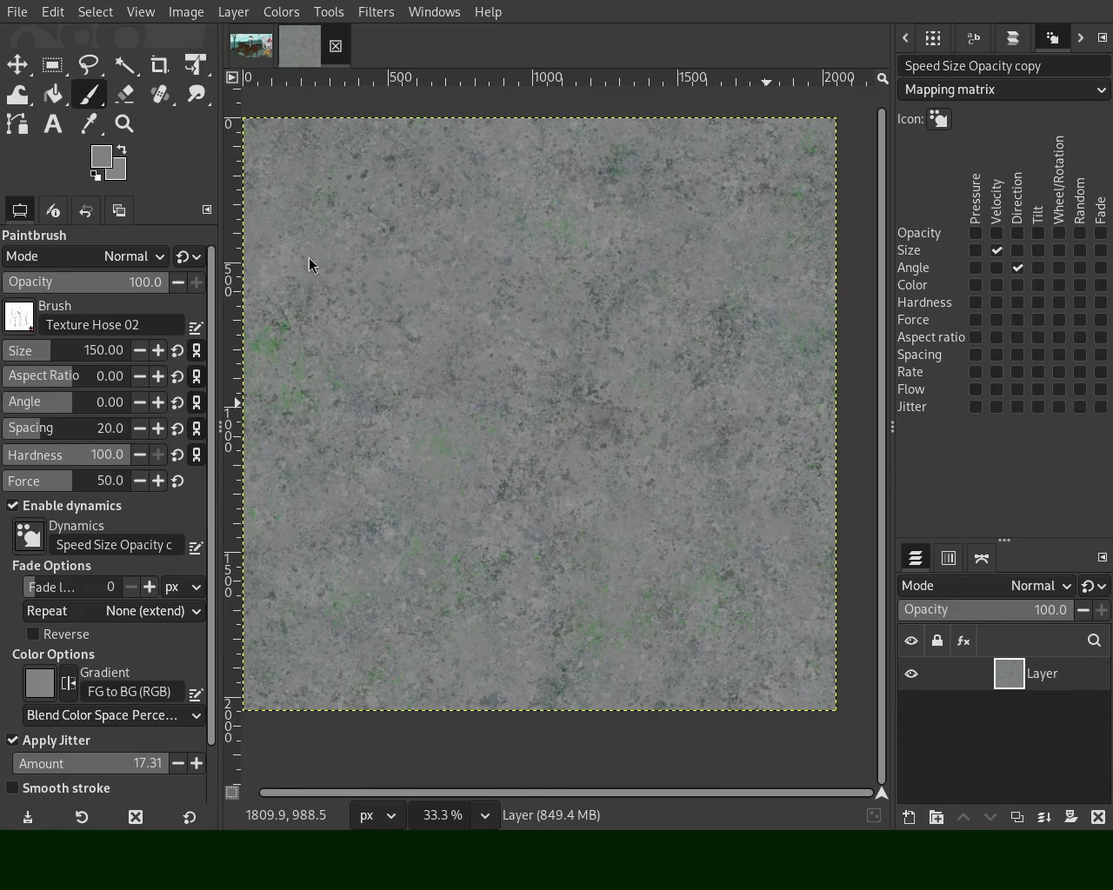
Pick a green speckle from the canvas as the foreground painting colour
{"action": "key", "text": "ctrl"}
{"action": "key", "text": "ctrl"}
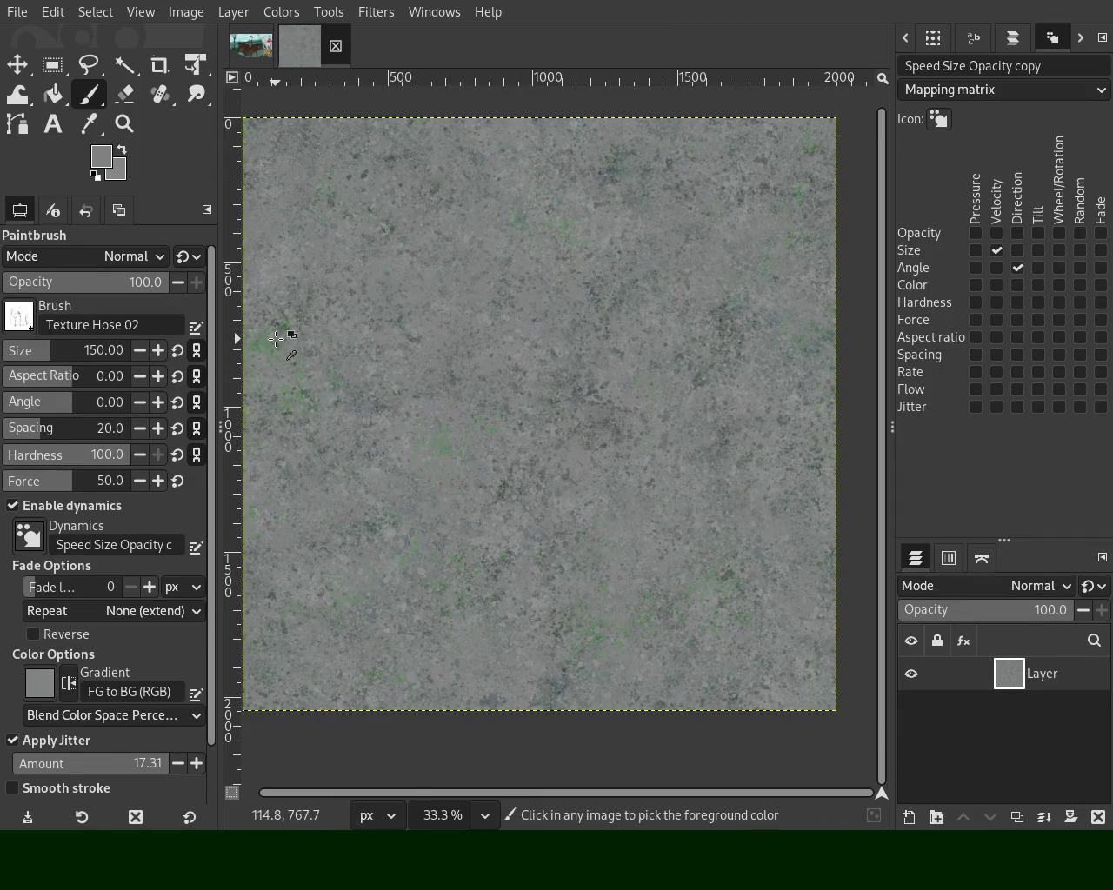
{"action": "left_click", "coordinate": [276, 339], "text": "ctrl"}
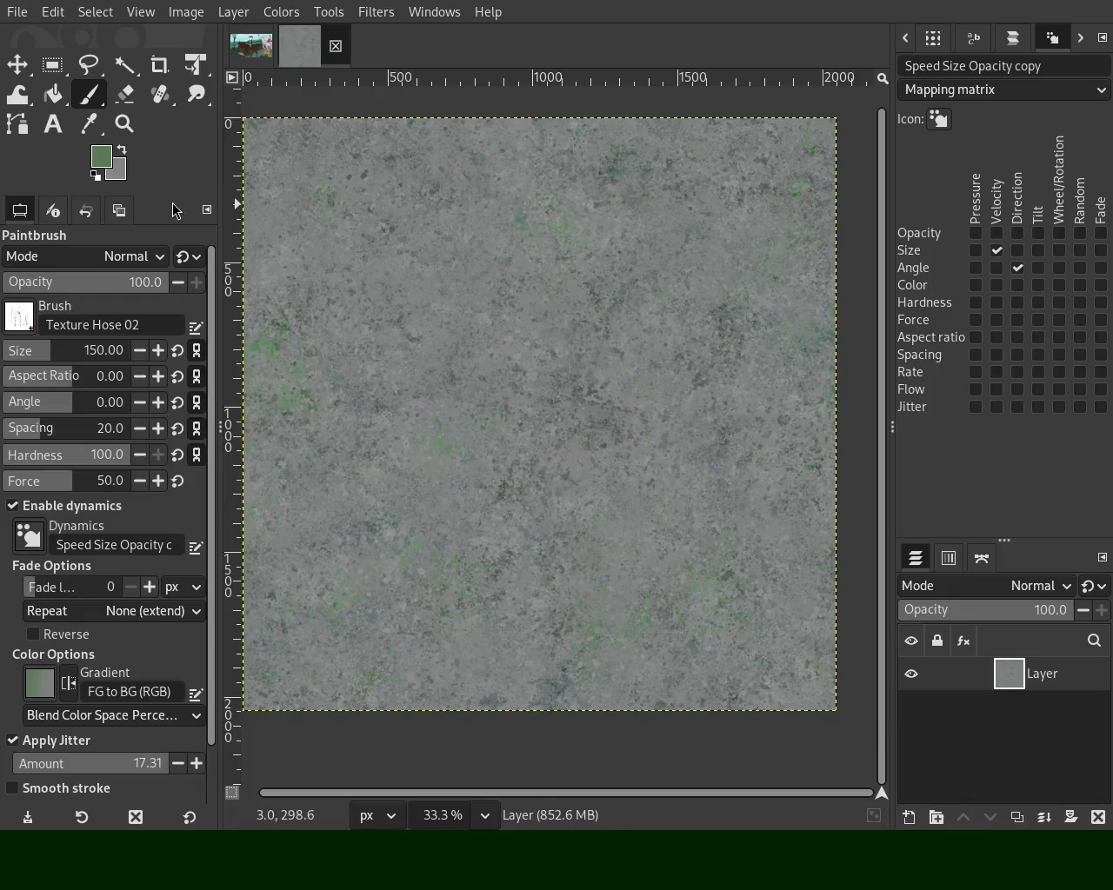
{"action": "left_click", "coordinate": [124, 124]}
{"action": "left_click", "coordinate": [525, 408], "text": "ctrl"}
{"action": "scroll", "coordinate": [525, 409], "scroll_direction": "up", "scroll_amount": 2, "text": "ctrl"}
{"action": "scroll", "coordinate": [556, 347], "scroll_direction": "up", "scroll_amount": 1, "text": "ctrl"}
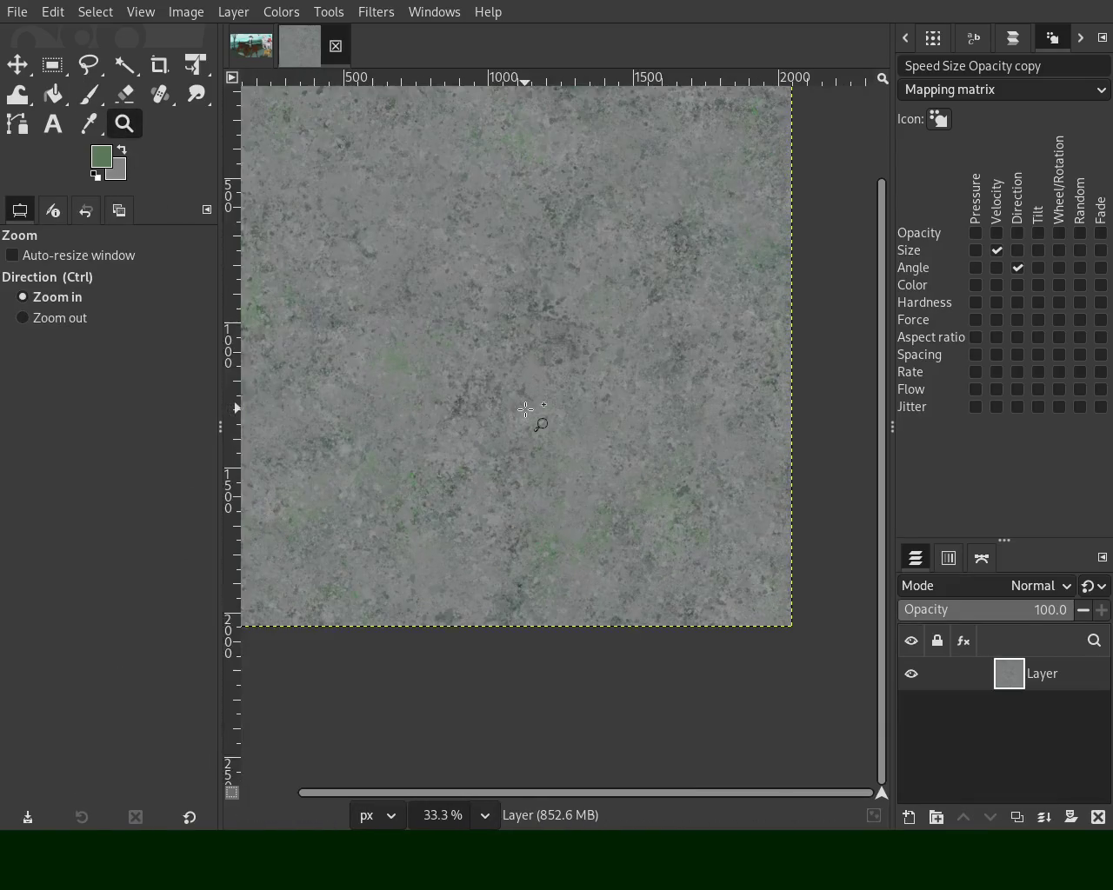
{"action": "scroll", "coordinate": [596, 240], "scroll_direction": "up", "scroll_amount": 2, "text": "ctrl"}
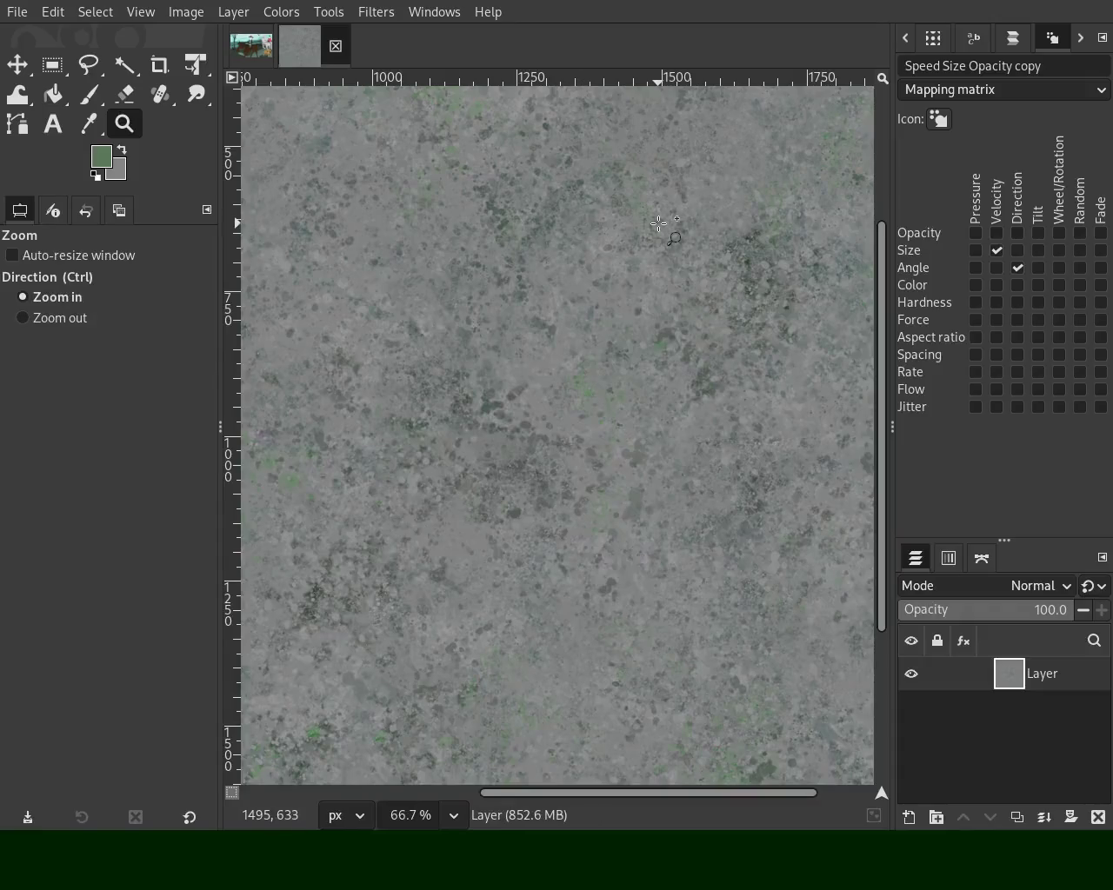
Magnify the top-right speckles to inspect them, then zoom back out
{"action": "key", "text": "ctrl"}
{"action": "scroll", "coordinate": [438, 326], "scroll_direction": "down", "scroll_amount": 3, "text": "ctrl"}
{"action": "scroll", "coordinate": [392, 278], "scroll_direction": "up", "scroll_amount": 2, "text": "ctrl"}
{"action": "scroll", "coordinate": [352, 239], "scroll_direction": "up", "scroll_amount": 1, "text": "ctrl"}
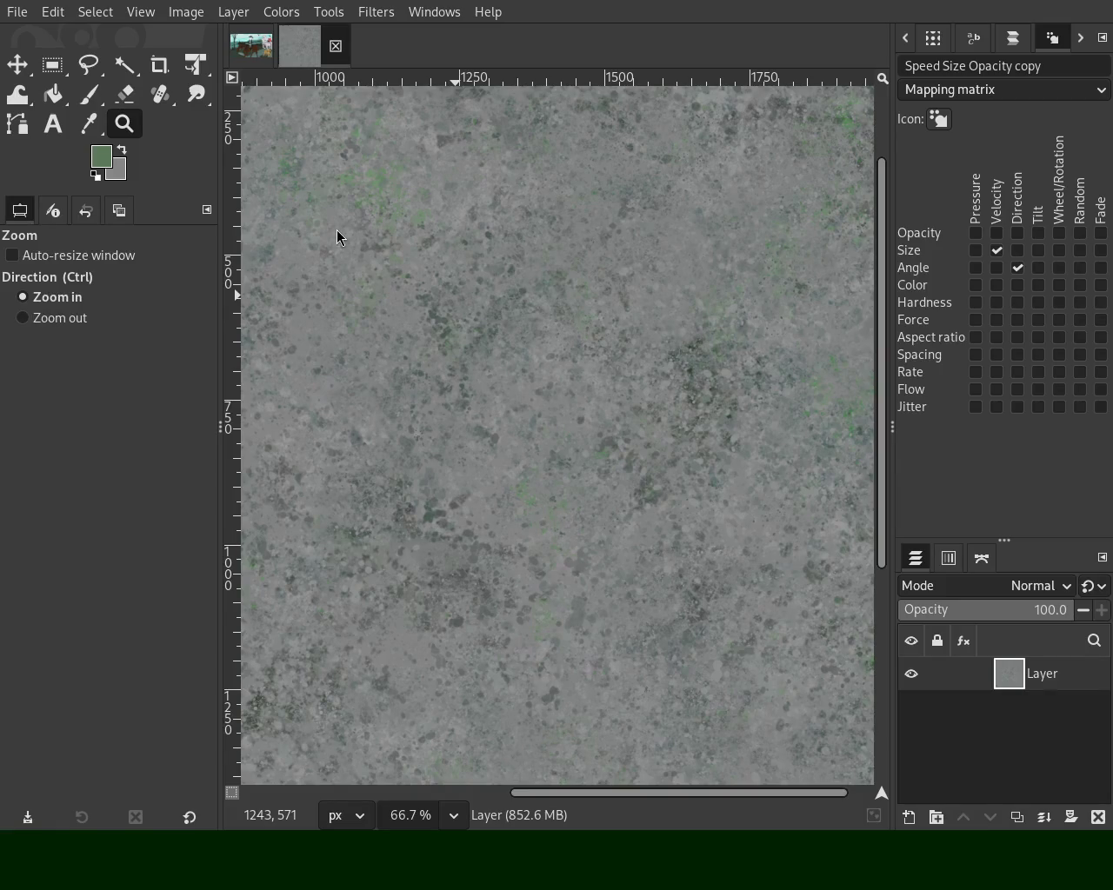
{"action": "left_click_drag", "start_coordinate": [730, 111], "coordinate": [773, 205]}
{"action": "key", "text": "ctrl"}
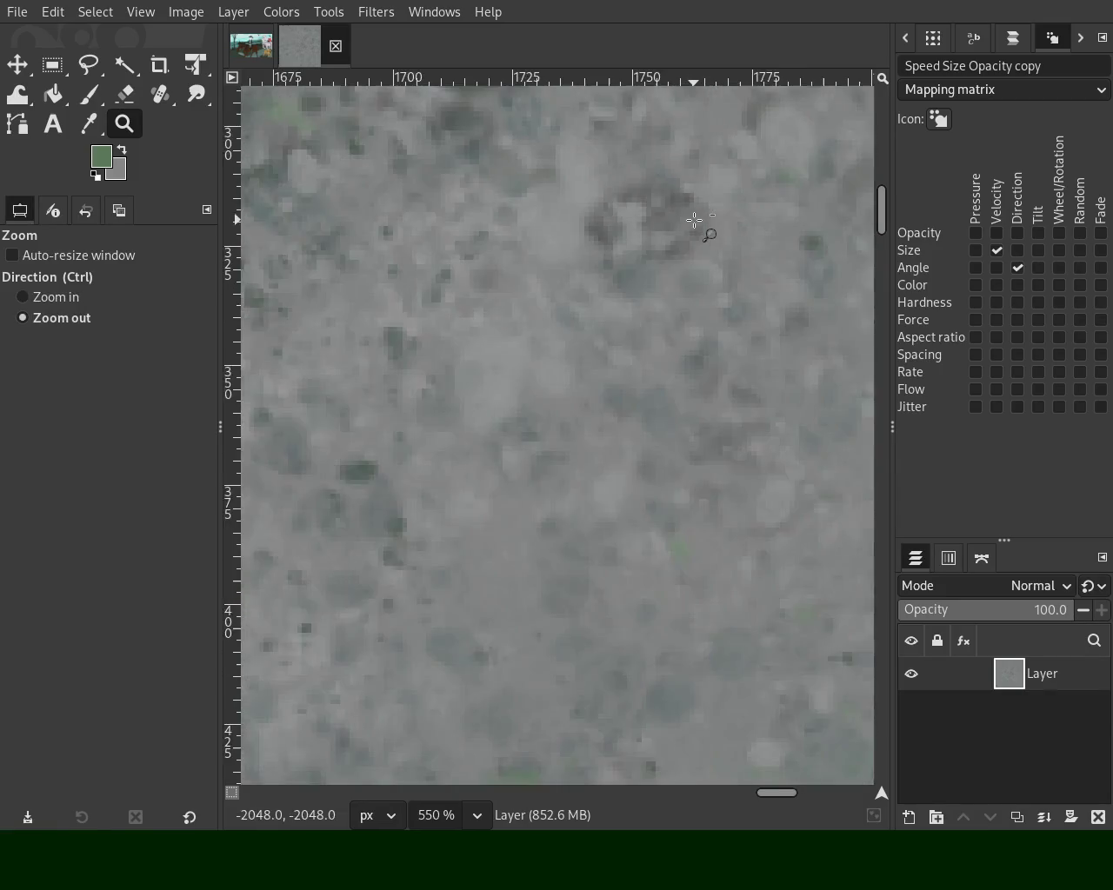
{"action": "scroll", "coordinate": [693, 220], "scroll_direction": "down", "scroll_amount": 2, "text": "ctrl"}
{"action": "scroll", "coordinate": [695, 222], "scroll_direction": "down", "scroll_amount": 3, "text": "ctrl"}
{"action": "scroll", "coordinate": [700, 227], "scroll_direction": "down", "scroll_amount": 3, "text": "ctrl"}
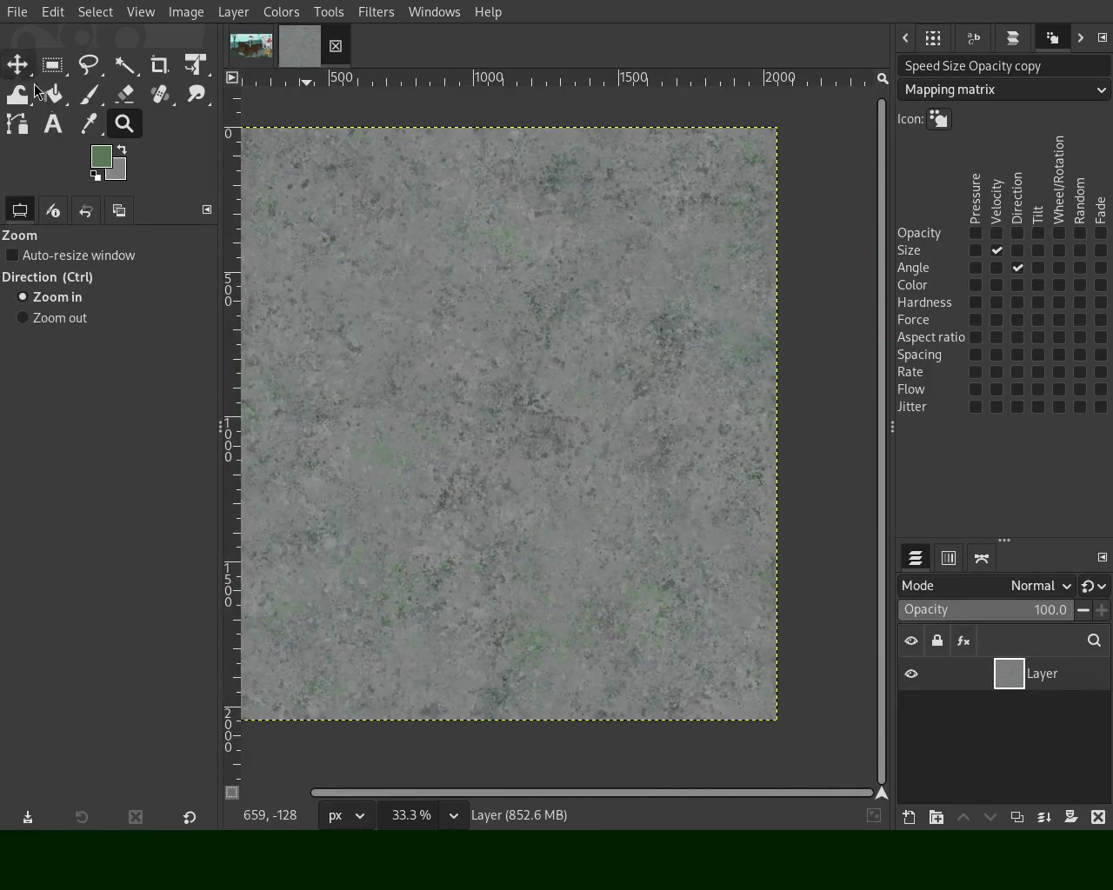
{"action": "left_click", "coordinate": [88, 93]}
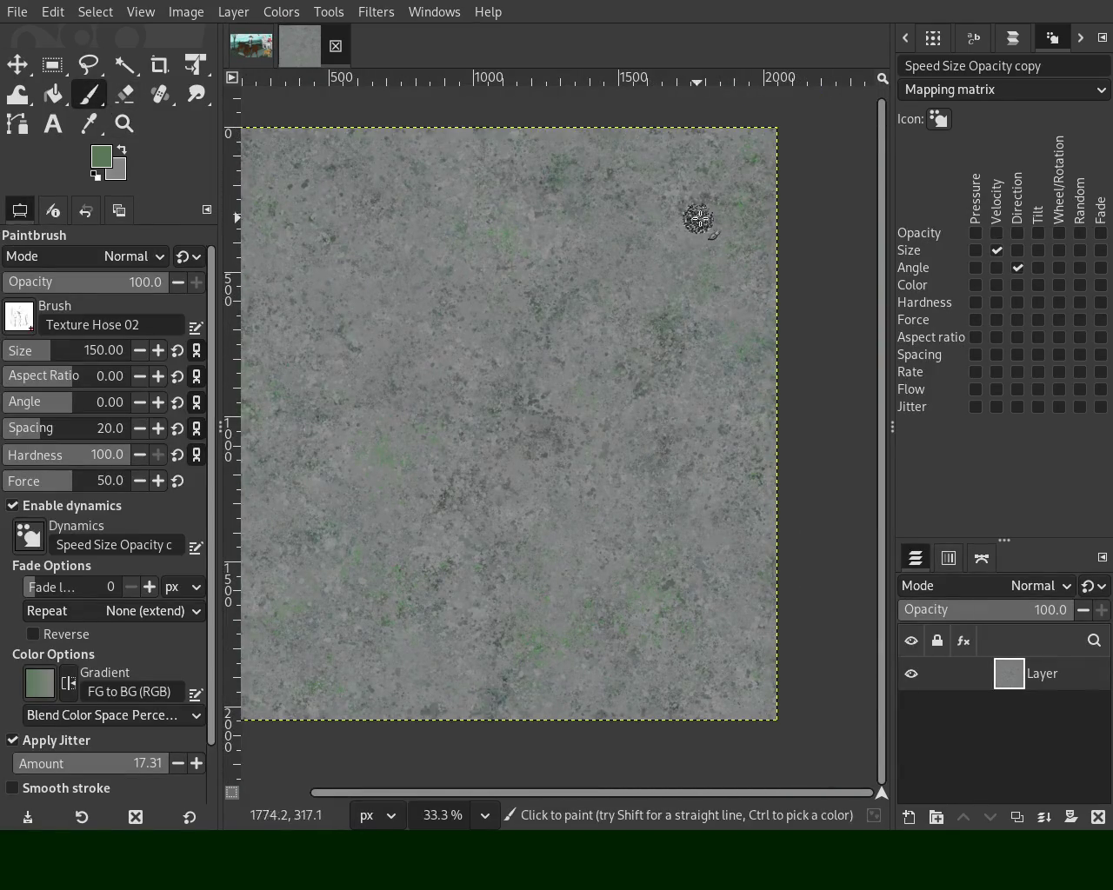
Sample a grey from the texture as the painting colour and reframe the view
{"action": "left_click", "coordinate": [725, 230], "text": "ctrl"}
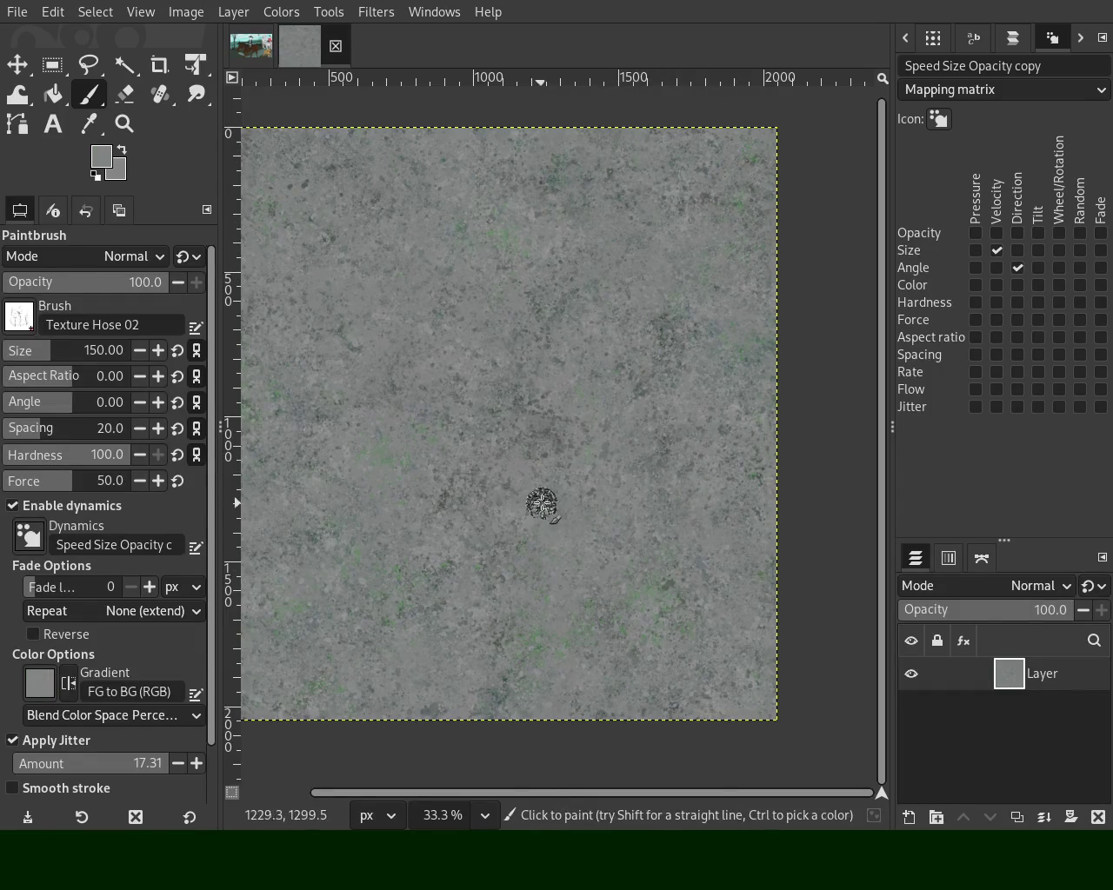
{"action": "left_click", "coordinate": [125, 124]}
{"action": "left_click", "coordinate": [696, 410], "text": "ctrl"}
{"action": "left_click", "coordinate": [584, 522], "text": "ctrl"}
{"action": "left_click", "coordinate": [486, 539]}
{"action": "left_click", "coordinate": [430, 554]}
{"action": "left_click", "coordinate": [430, 555]}
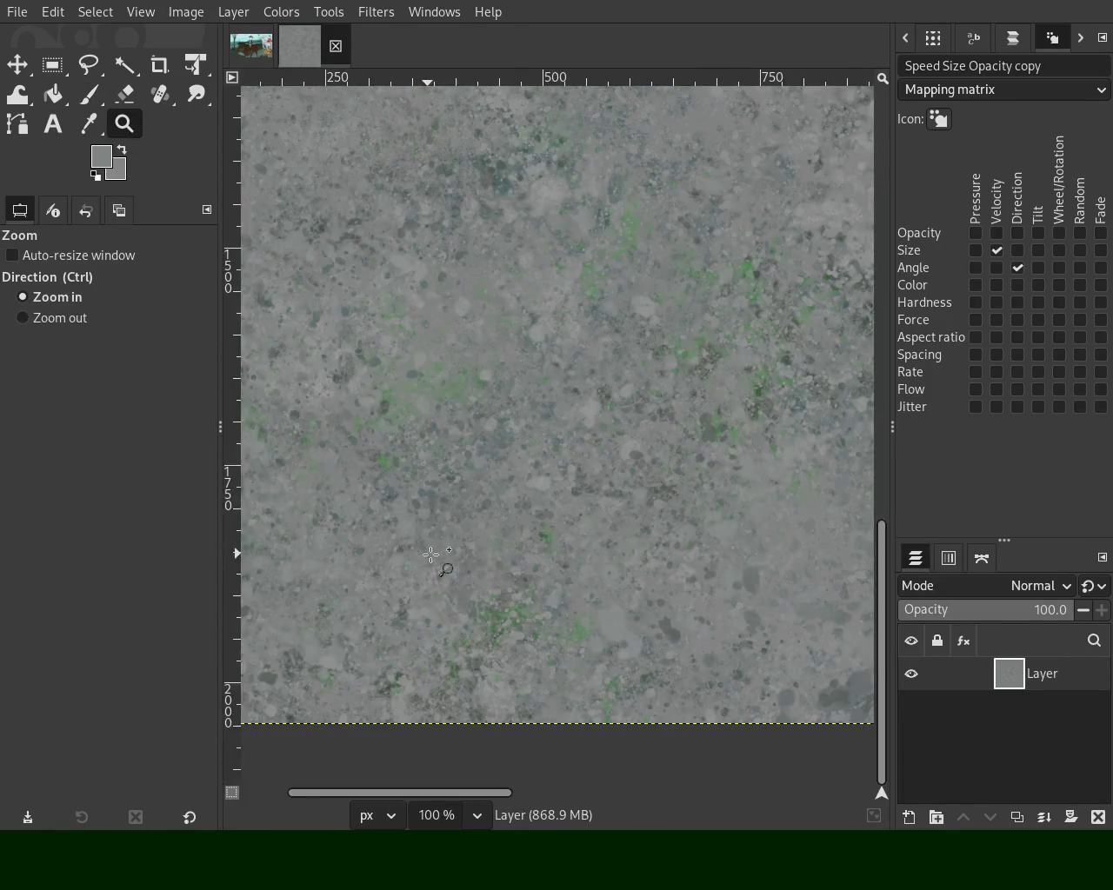
{"action": "left_click", "coordinate": [496, 557], "text": "ctrl"}
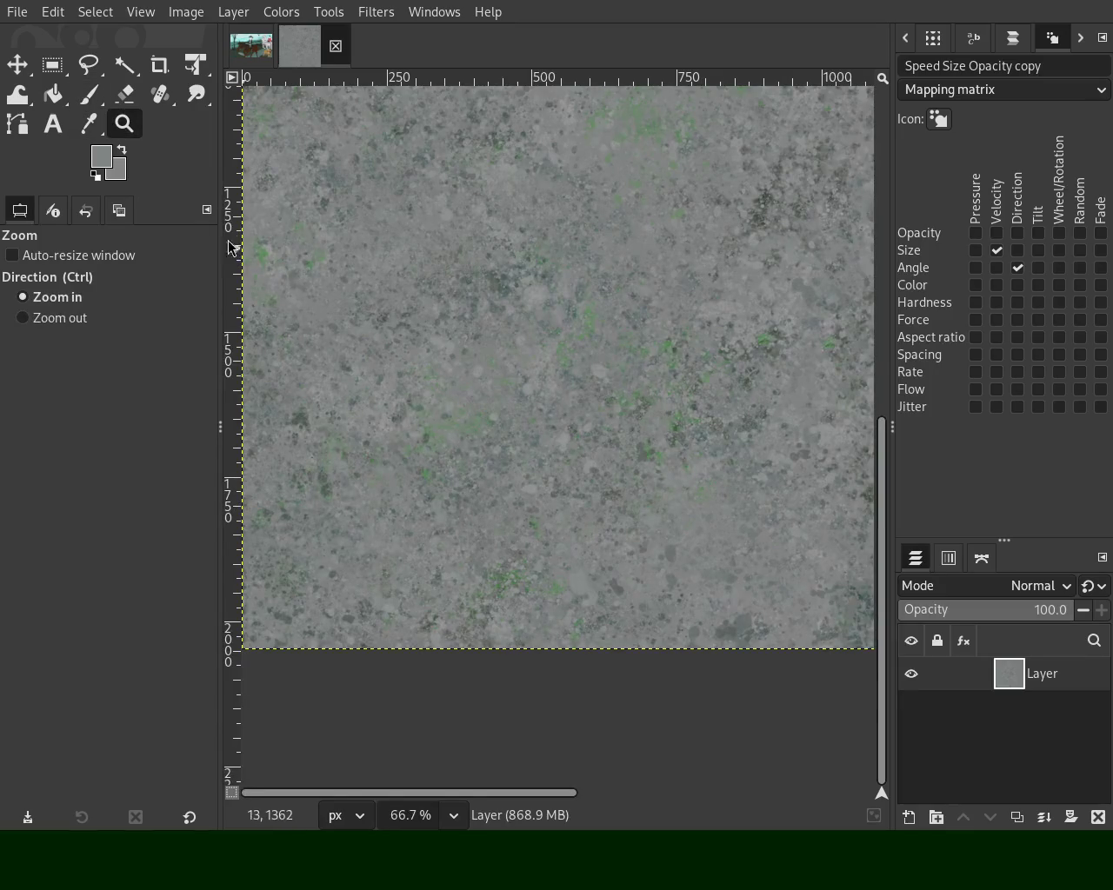
Stamp Texture Hose 02 marks near the image centre and a darker patch to its left
{"action": "left_click", "coordinate": [88, 94]}
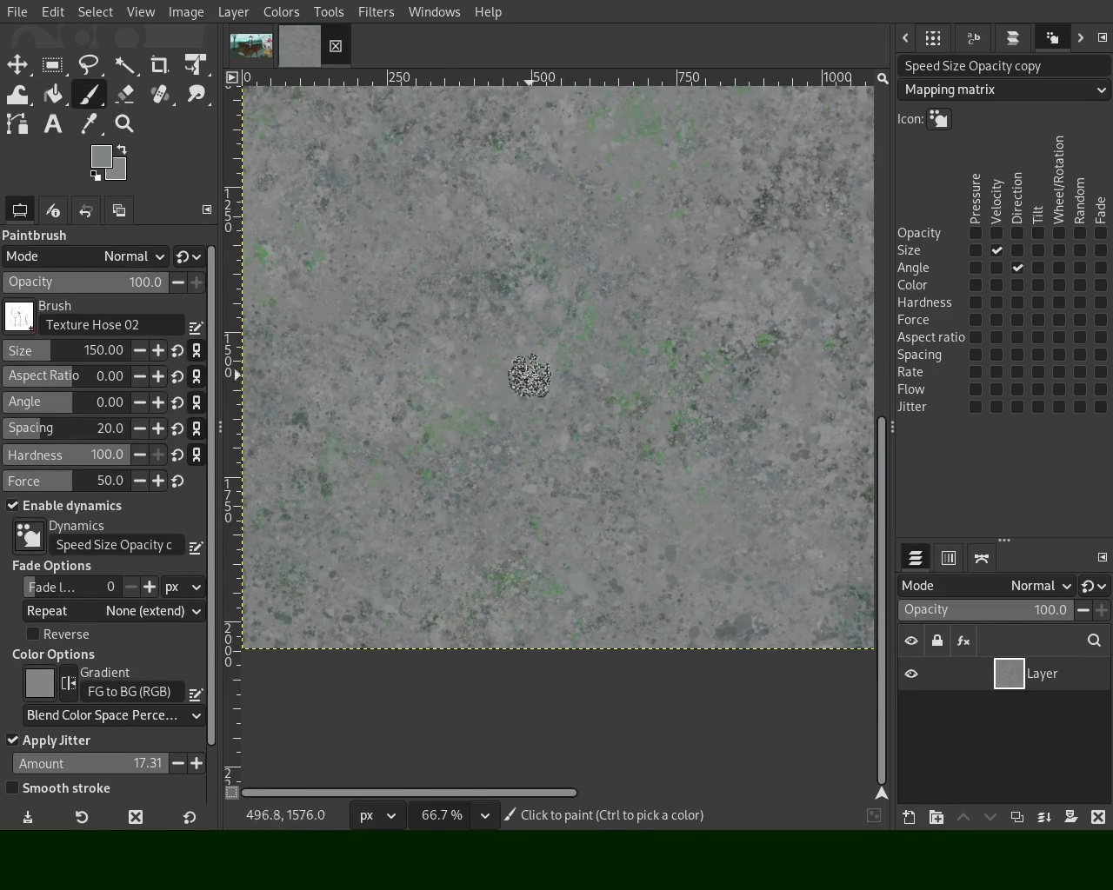
{"action": "left_click", "coordinate": [500, 339]}
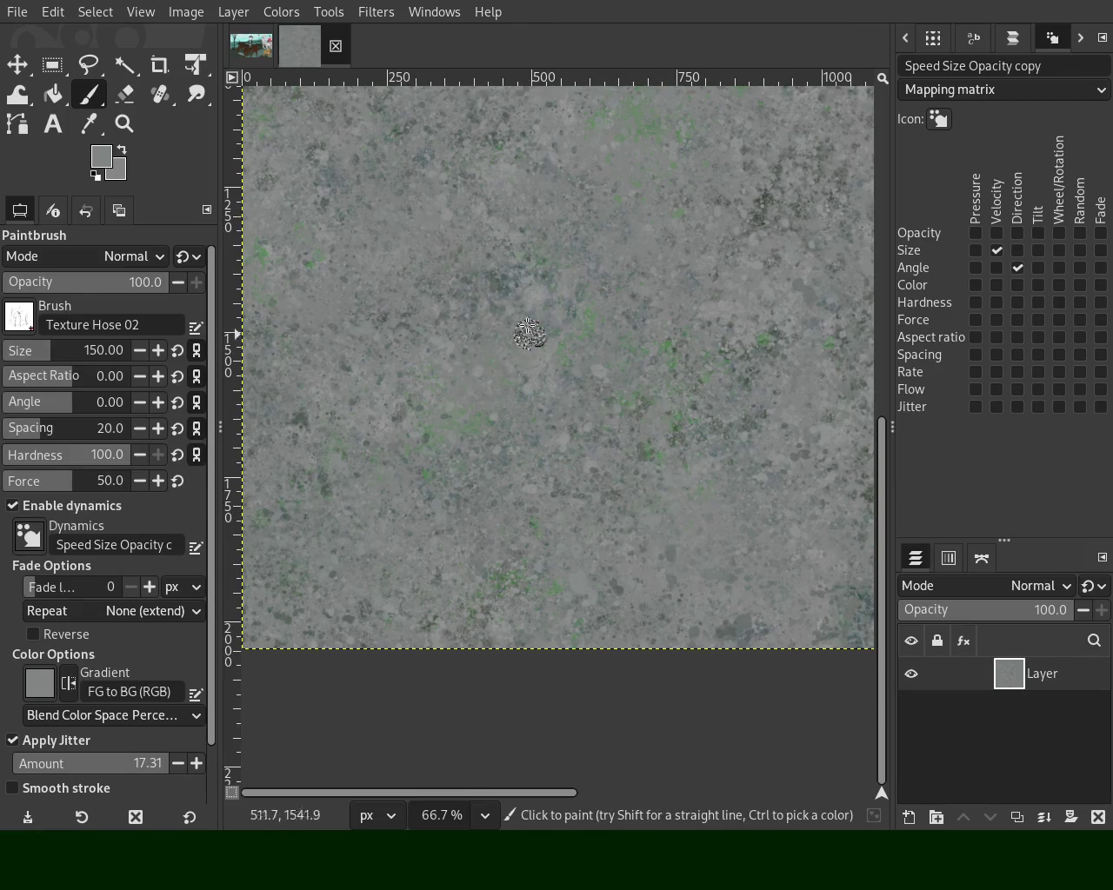
{"action": "left_click", "coordinate": [362, 303]}
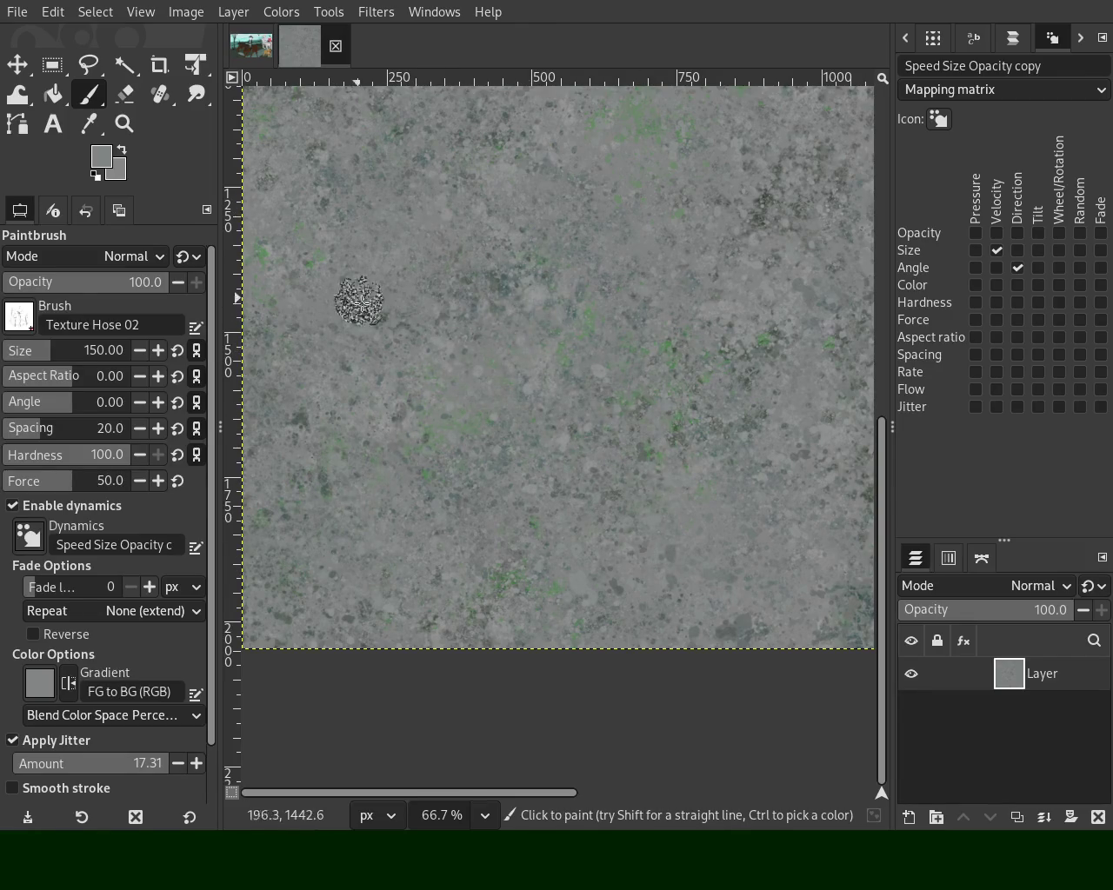
Sample a teal-grey from the canvas as the next paint colour
{"action": "left_click", "coordinate": [508, 293], "text": "ctrl"}
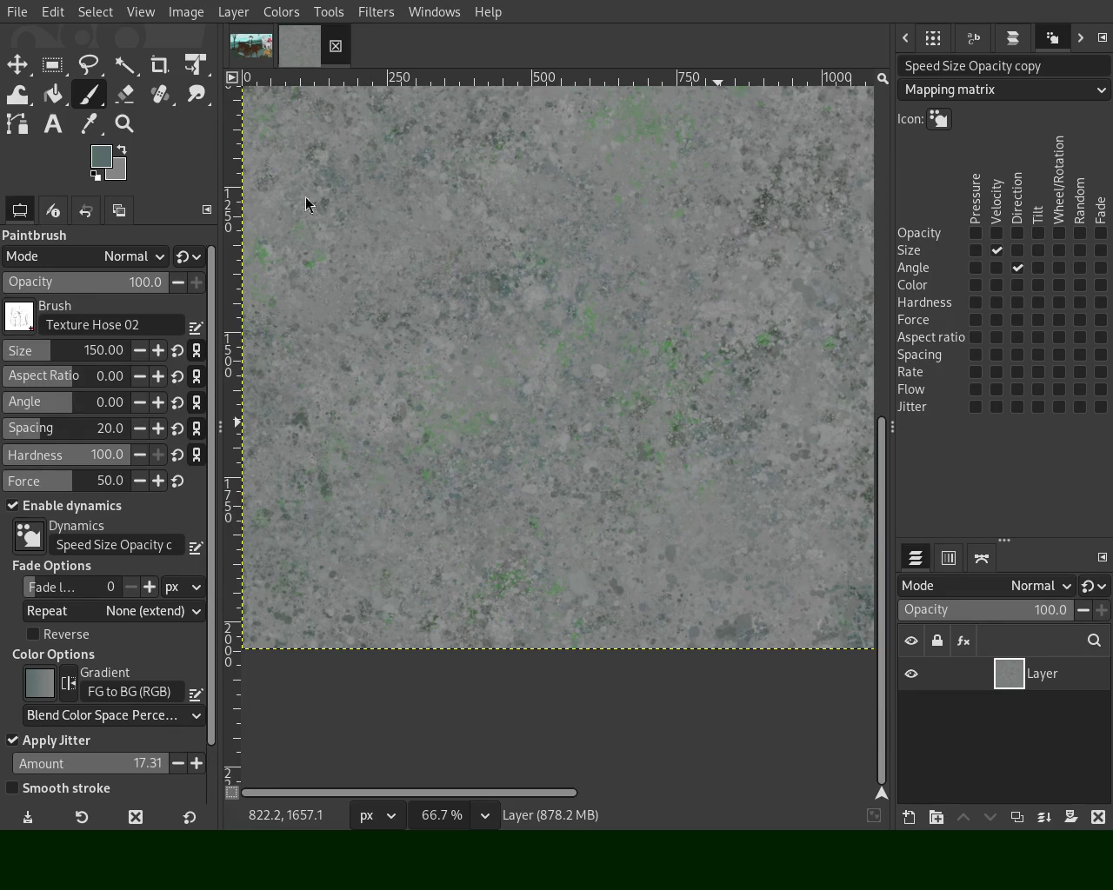
{"action": "left_click", "coordinate": [125, 124]}
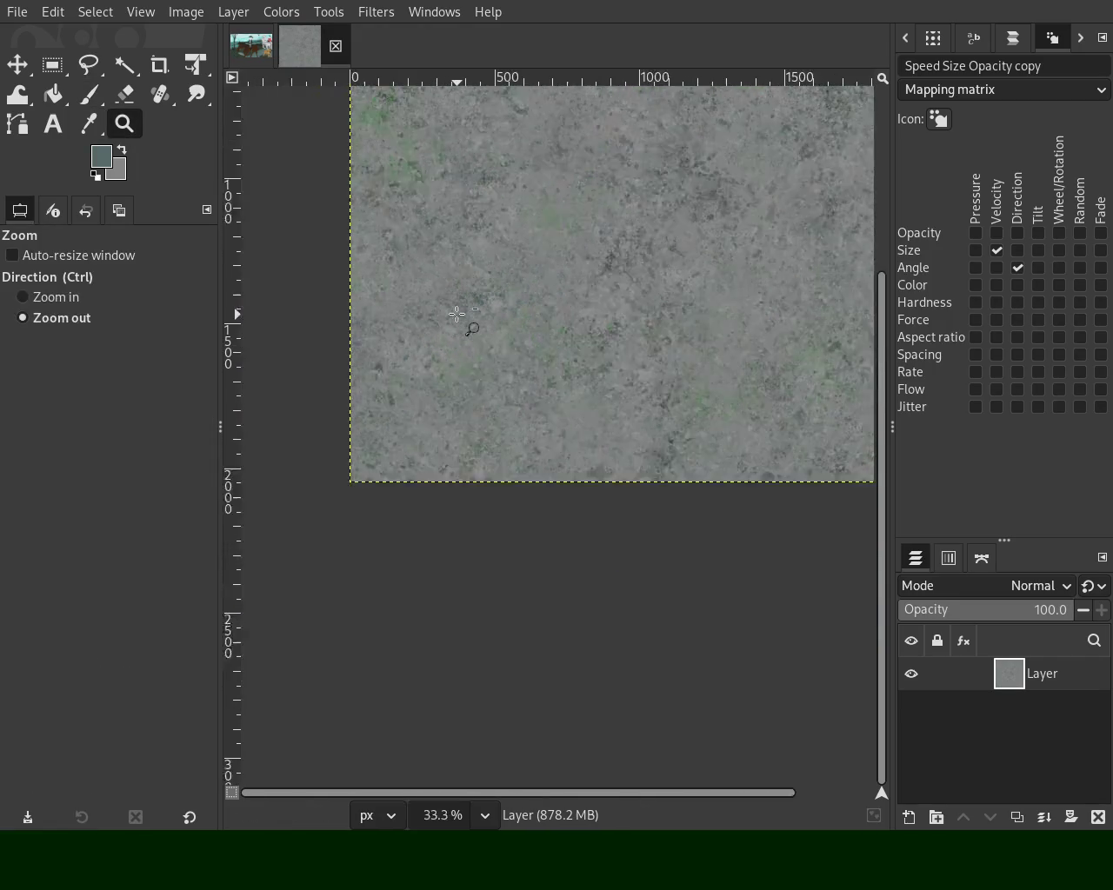
{"action": "scroll", "coordinate": [457, 233], "scroll_direction": "down", "scroll_amount": 6}
{"action": "scroll", "coordinate": [457, 233], "scroll_direction": "up", "scroll_amount": 3}
{"action": "scroll", "coordinate": [465, 228], "scroll_direction": "up", "scroll_amount": 2}
{"action": "scroll", "coordinate": [474, 222], "scroll_direction": "down", "scroll_amount": 1}
{"action": "scroll", "coordinate": [483, 218], "scroll_direction": "down", "scroll_amount": 2}
{"action": "scroll", "coordinate": [482, 218], "scroll_direction": "up", "scroll_amount": 2}
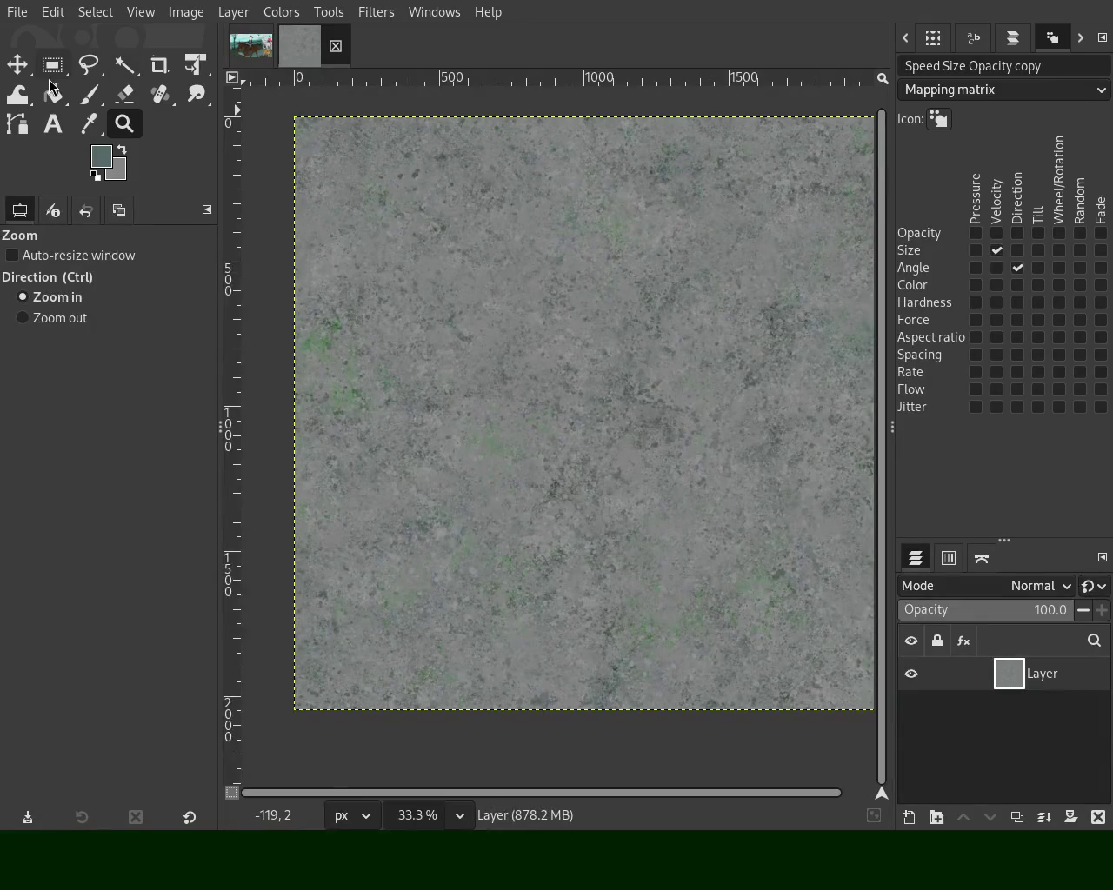
{"action": "key", "text": "p"}
{"action": "left_click", "coordinate": [492, 215], "text": "ctrl"}
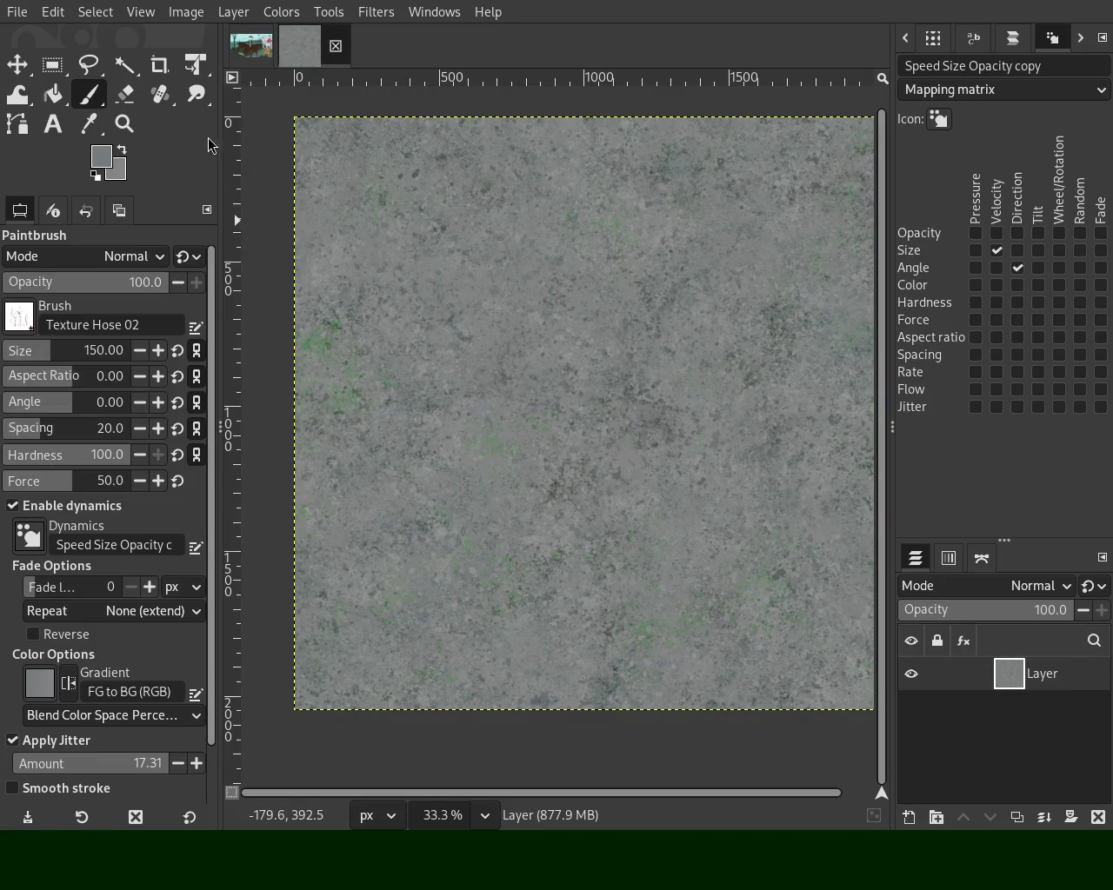
{"action": "left_click", "coordinate": [124, 123]}
{"action": "left_click", "coordinate": [579, 430], "text": "ctrl"}
{"action": "left_click", "coordinate": [600, 359], "text": "ctrl"}
{"action": "double_click", "coordinate": [601, 356]}
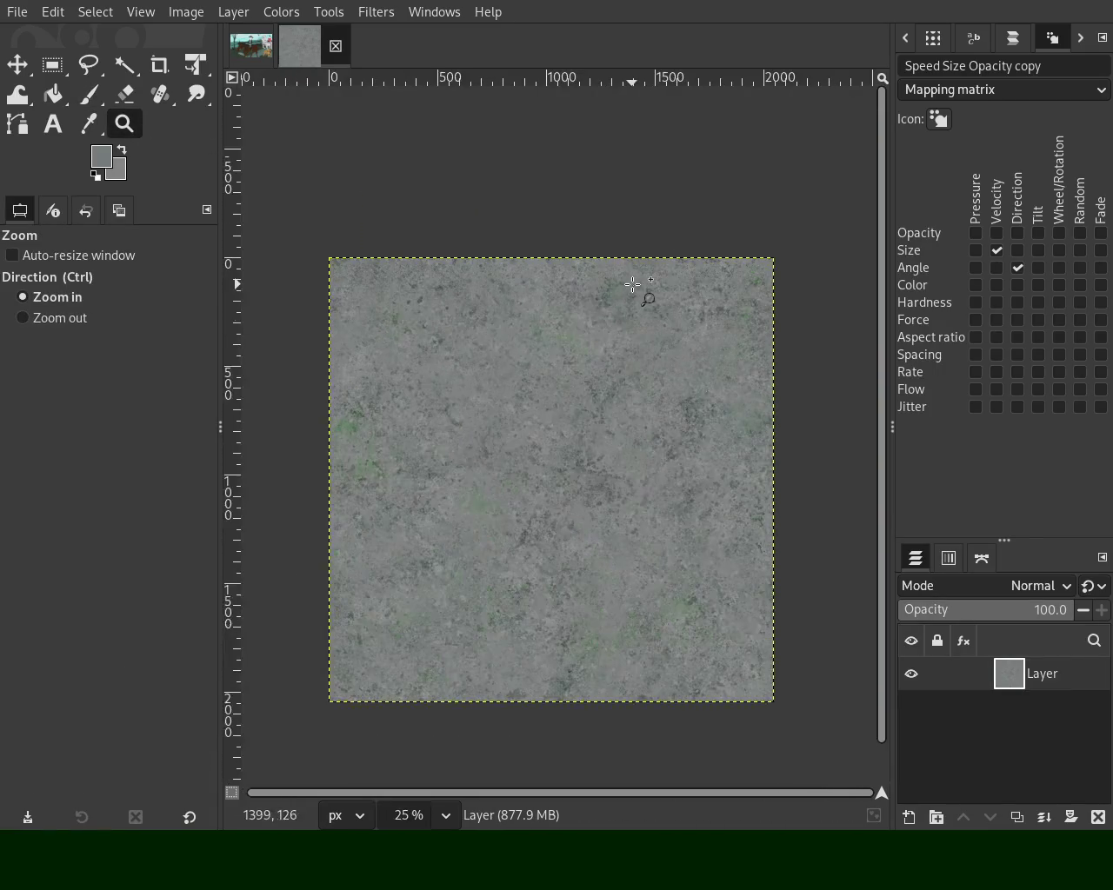
{"action": "triple_click", "coordinate": [598, 348]}
{"action": "double_click", "coordinate": [596, 341]}
{"action": "left_click", "coordinate": [595, 337], "text": "ctrl"}
{"action": "left_click", "coordinate": [596, 337], "text": "ctrl"}
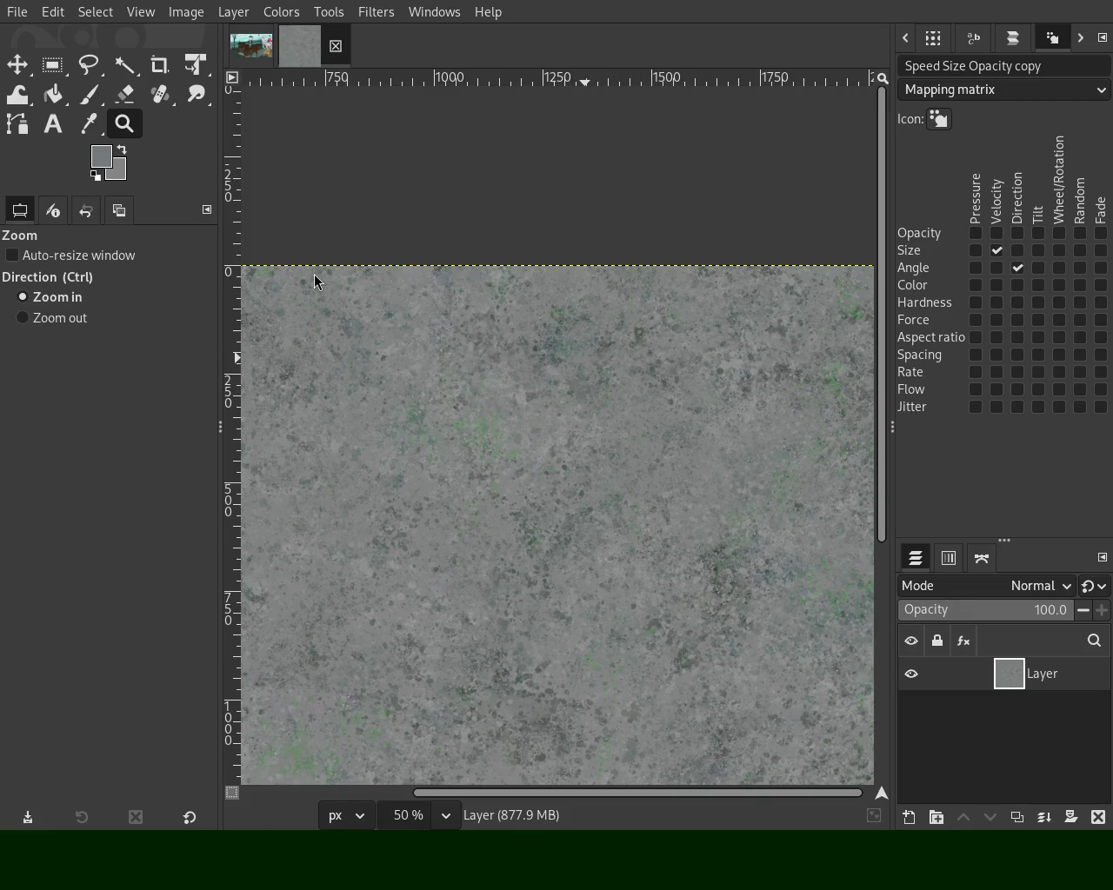
Zoom to 100% on the centre of the texture, ready to paint with the hose brush
{"action": "left_click", "coordinate": [588, 391], "text": "ctrl"}
{"action": "left_click", "coordinate": [522, 666], "text": "ctrl"}
{"action": "left_click", "coordinate": [522, 666], "text": "ctrl"}
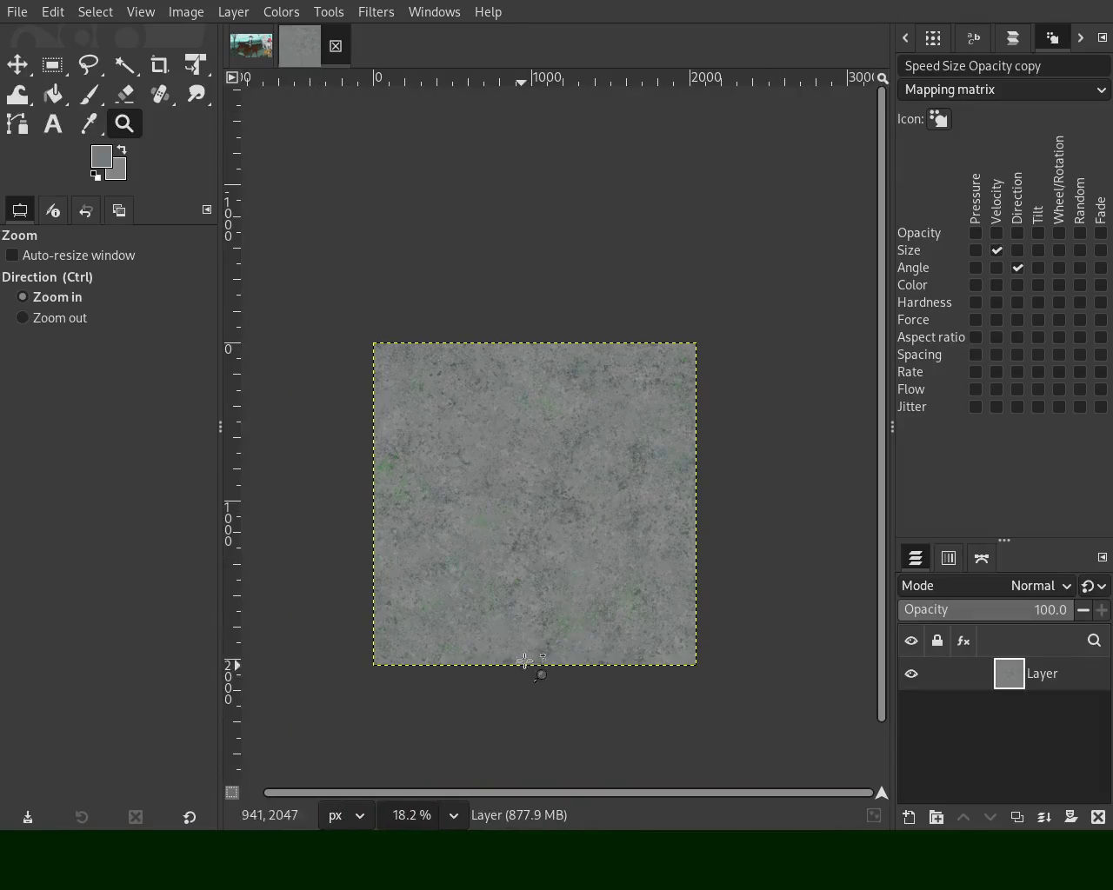
{"action": "left_click", "coordinate": [542, 587]}
{"action": "left_click", "coordinate": [543, 587]}
{"action": "left_click", "coordinate": [454, 303], "text": "ctrl"}
{"action": "left_click", "coordinate": [459, 308]}
{"action": "left_click", "coordinate": [459, 308]}
{"action": "left_click", "coordinate": [459, 308]}
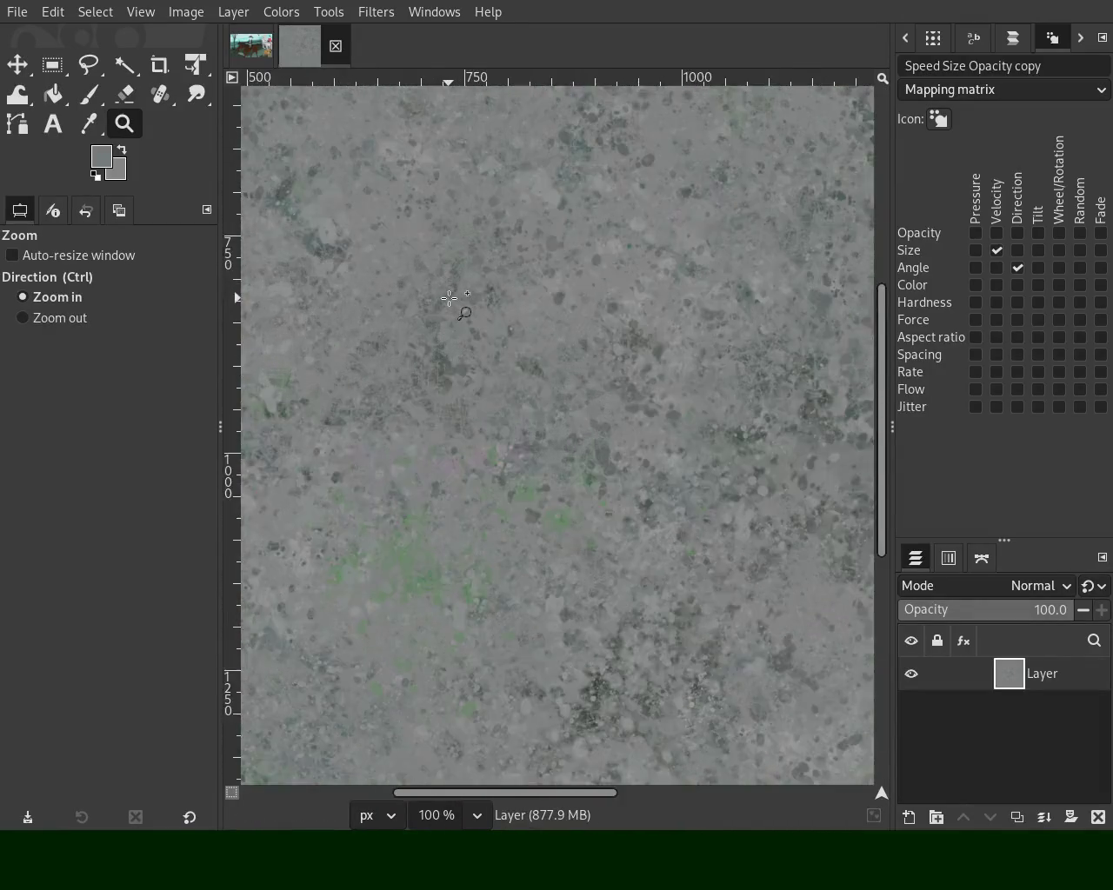
{"action": "left_click", "coordinate": [617, 392], "text": "ctrl"}
{"action": "left_click", "coordinate": [411, 277]}
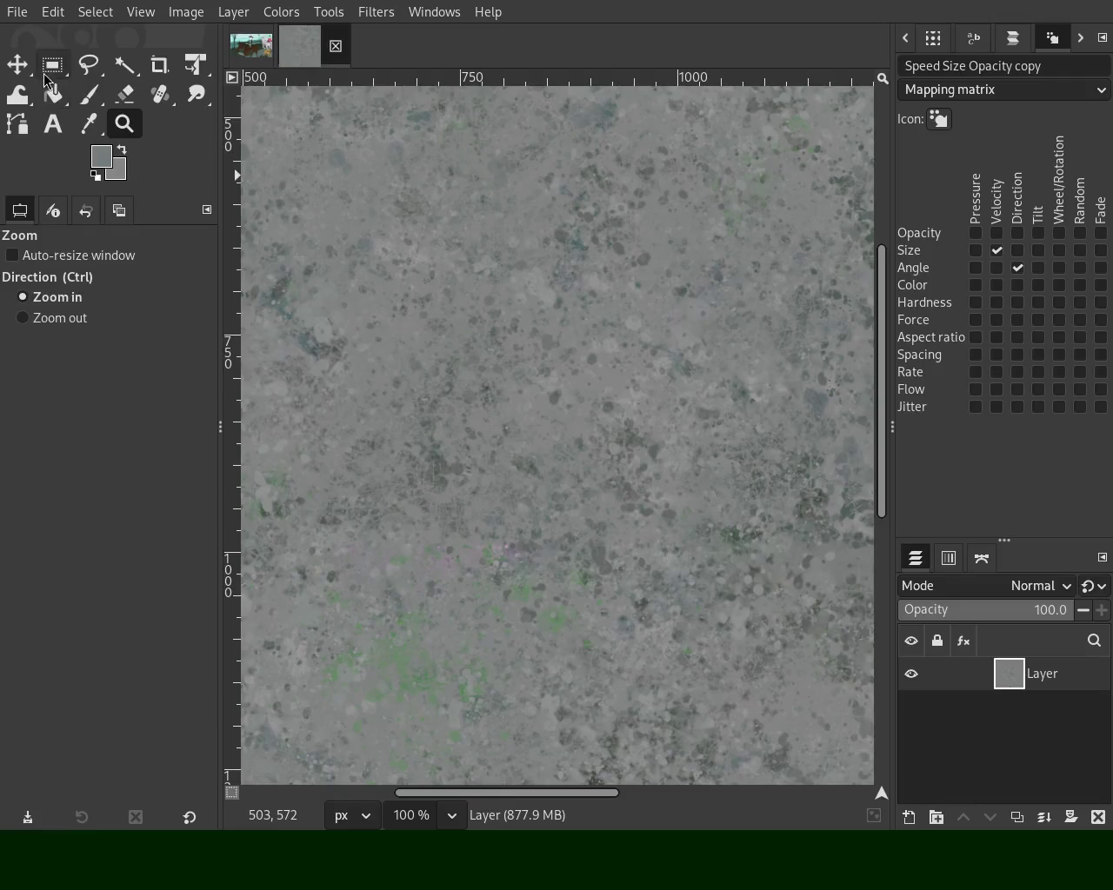
{"action": "key", "text": "p"}
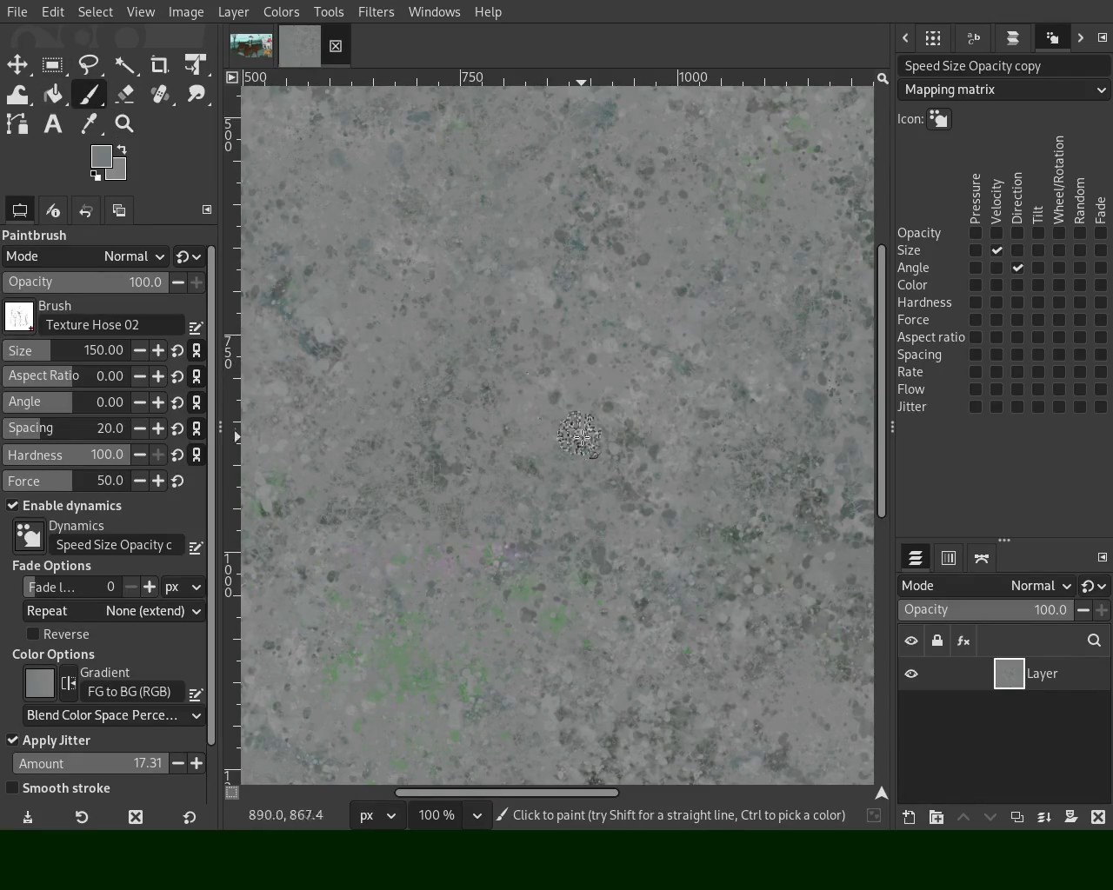
Reframe the view at 100% on the upper-right area of the texture
{"action": "key", "text": "ctrl"}
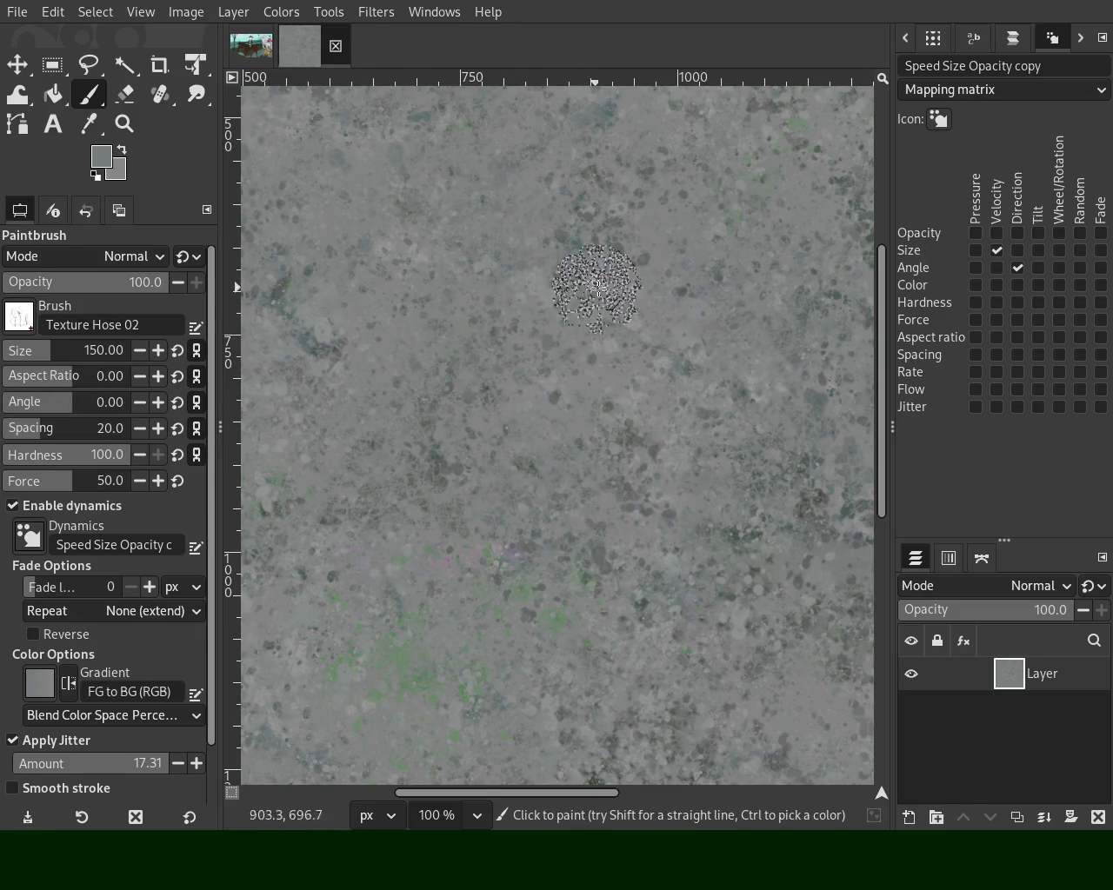
{"action": "left_click", "coordinate": [124, 124]}
{"action": "left_click", "coordinate": [552, 399], "text": "ctrl"}
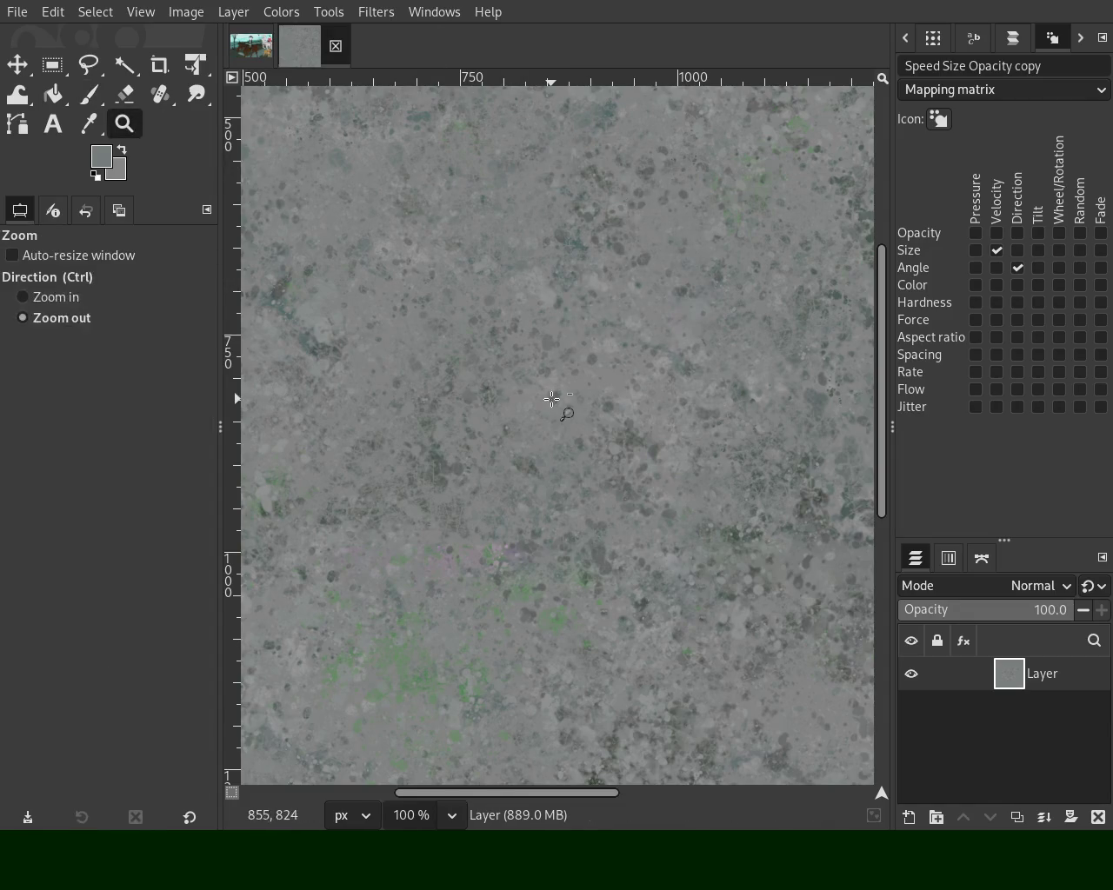
{"action": "left_click", "coordinate": [553, 398], "text": "ctrl"}
{"action": "left_click", "coordinate": [777, 321]}
{"action": "left_click", "coordinate": [696, 343]}
{"action": "left_click", "coordinate": [696, 343]}
{"action": "left_click", "coordinate": [696, 343]}
{"action": "left_click", "coordinate": [688, 330], "text": "ctrl"}
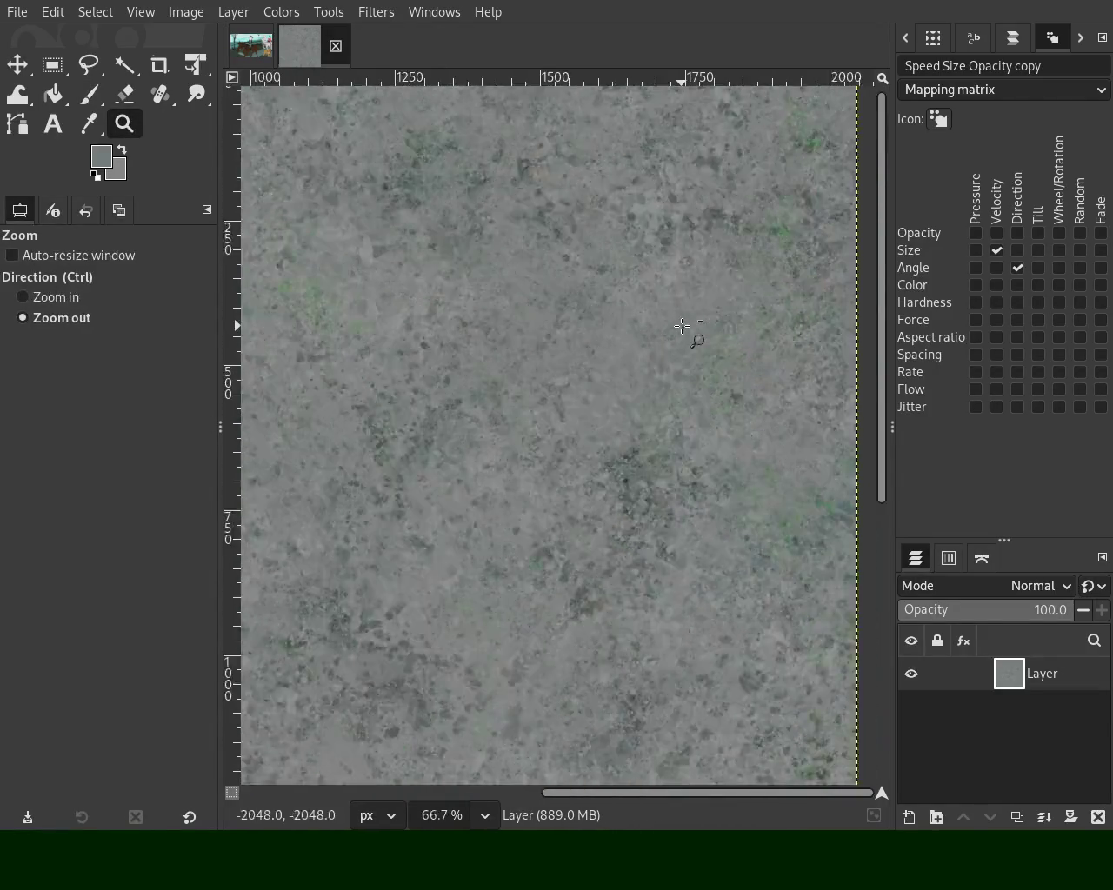
{"action": "left_click", "coordinate": [710, 225], "text": "ctrl"}
{"action": "key", "text": "1"}
{"action": "key", "text": "p"}
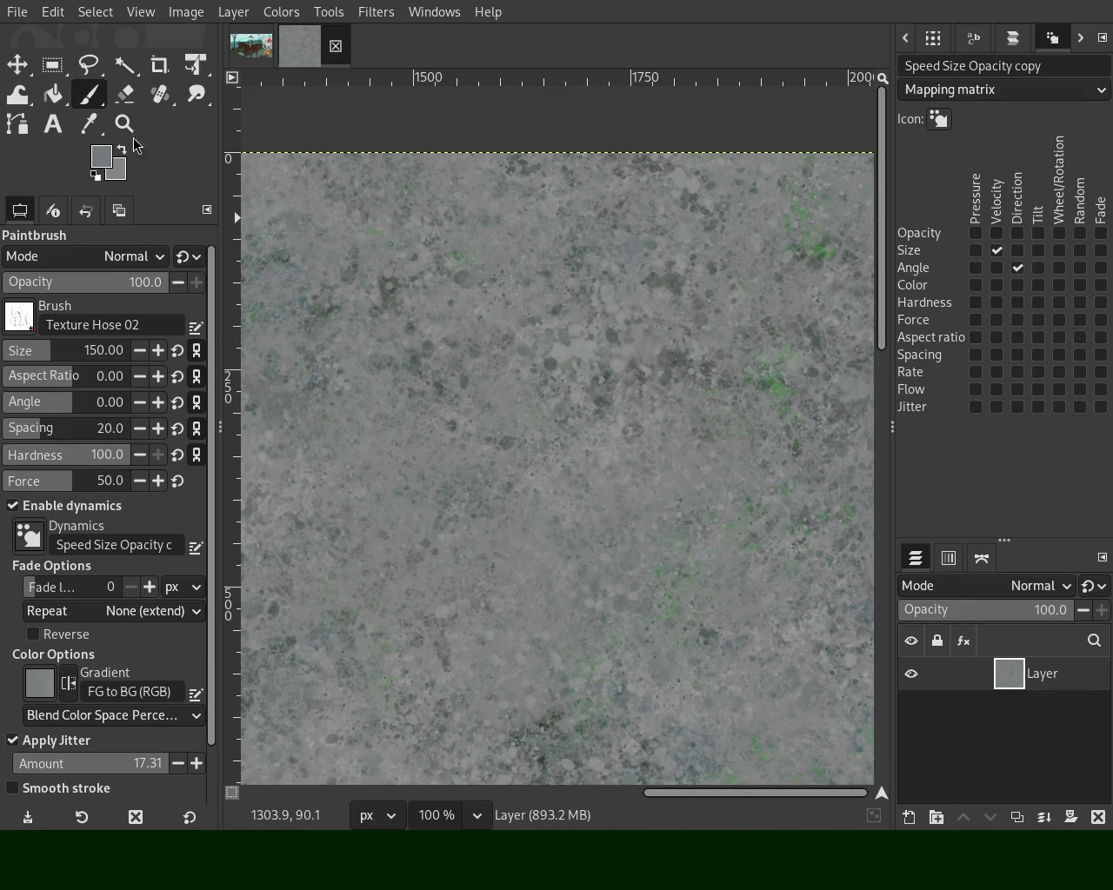
Adjust the zoom level to frame the texture for painting with the hose brush
{"action": "key", "text": "z"}
{"action": "scroll", "coordinate": [641, 368], "scroll_direction": "down", "scroll_amount": 3}
{"action": "scroll", "coordinate": [640, 367], "scroll_direction": "down", "scroll_amount": 1}
{"action": "scroll", "coordinate": [380, 580], "scroll_direction": "up", "scroll_amount": 2}
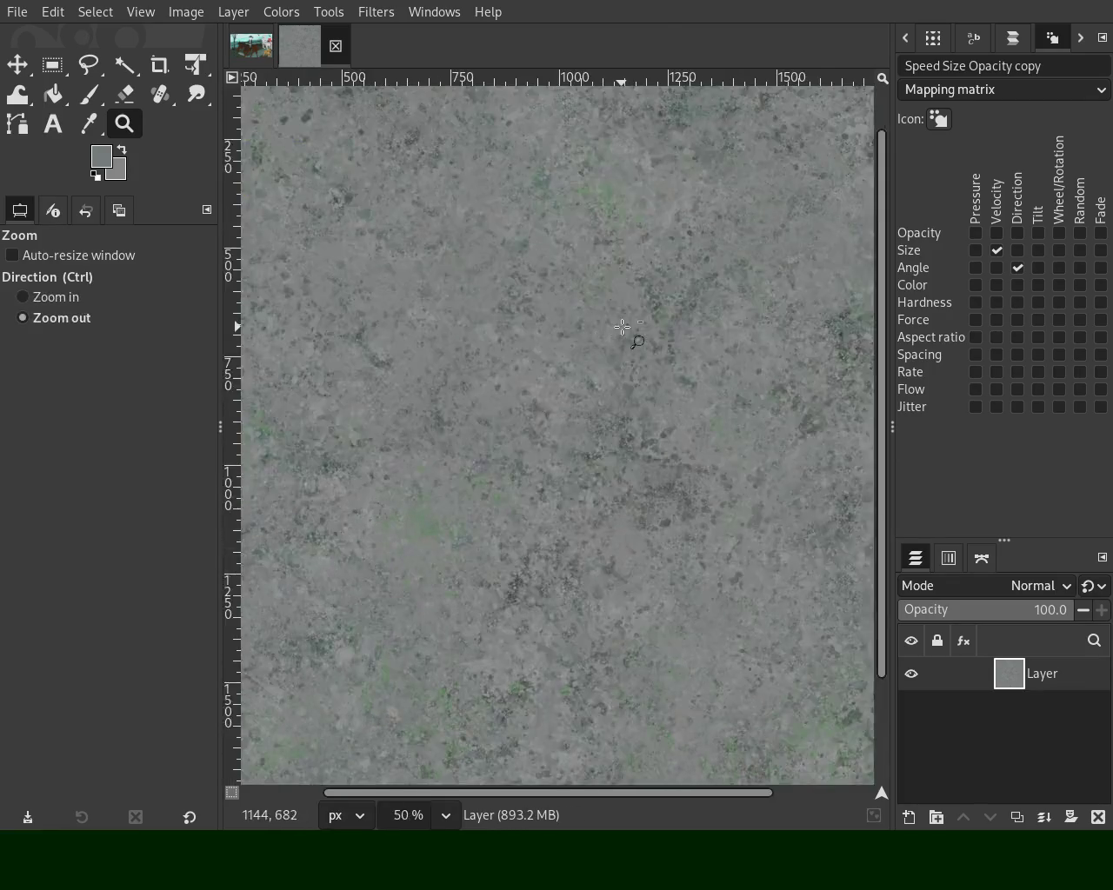
{"action": "scroll", "coordinate": [365, 325], "scroll_direction": "down", "scroll_amount": 2}
{"action": "scroll", "coordinate": [365, 325], "scroll_direction": "up", "scroll_amount": 2}
{"action": "scroll", "coordinate": [367, 327], "scroll_direction": "up", "scroll_amount": 1}
{"action": "scroll", "coordinate": [367, 327], "scroll_direction": "down", "scroll_amount": 2}
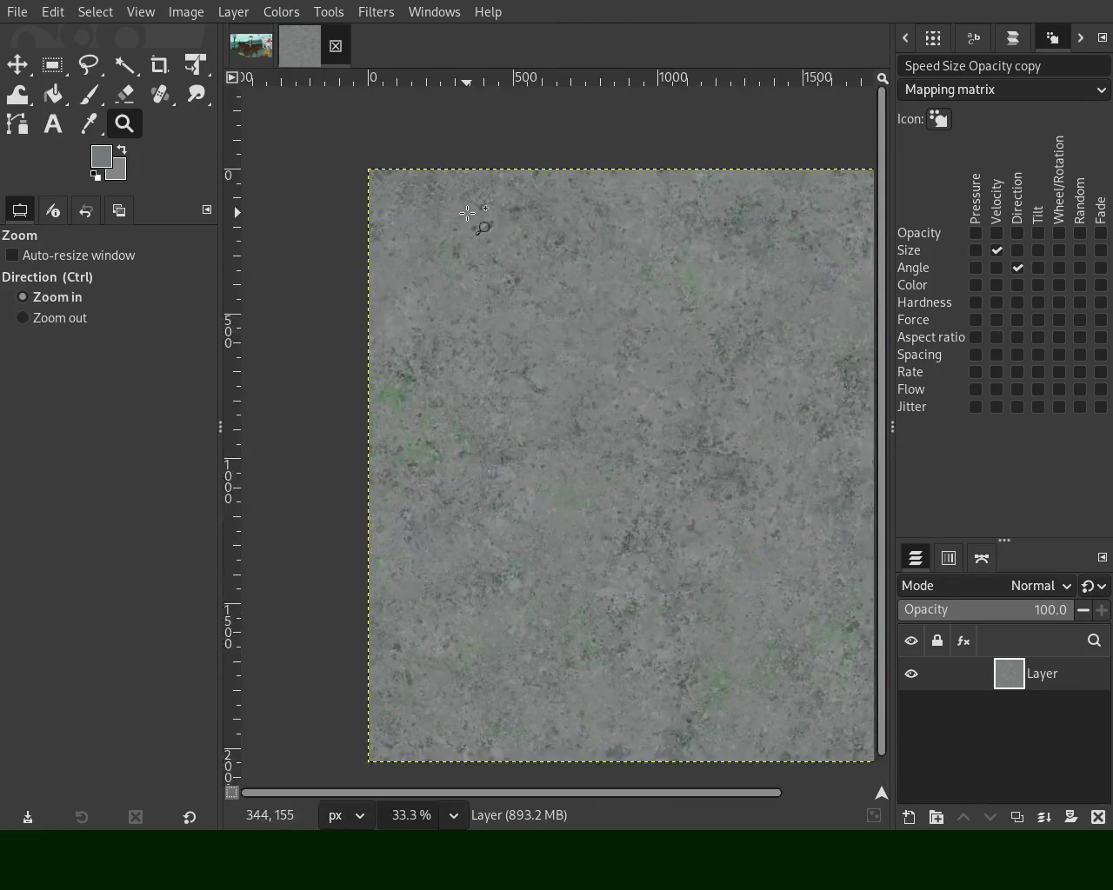
{"action": "scroll", "coordinate": [417, 335], "scroll_direction": "up", "scroll_amount": 2}
{"action": "scroll", "coordinate": [417, 335], "scroll_direction": "down", "scroll_amount": 3}
{"action": "scroll", "coordinate": [417, 336], "scroll_direction": "up", "scroll_amount": 1}
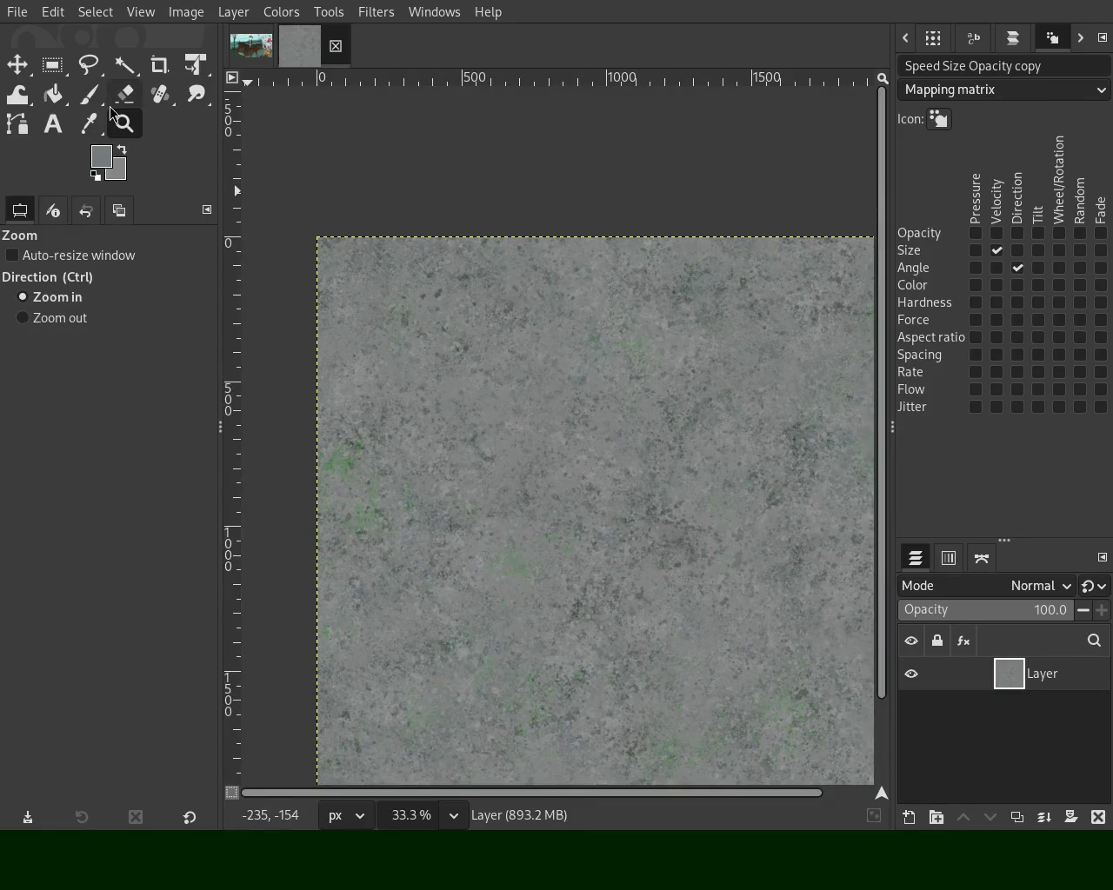
{"action": "left_click", "coordinate": [88, 94]}
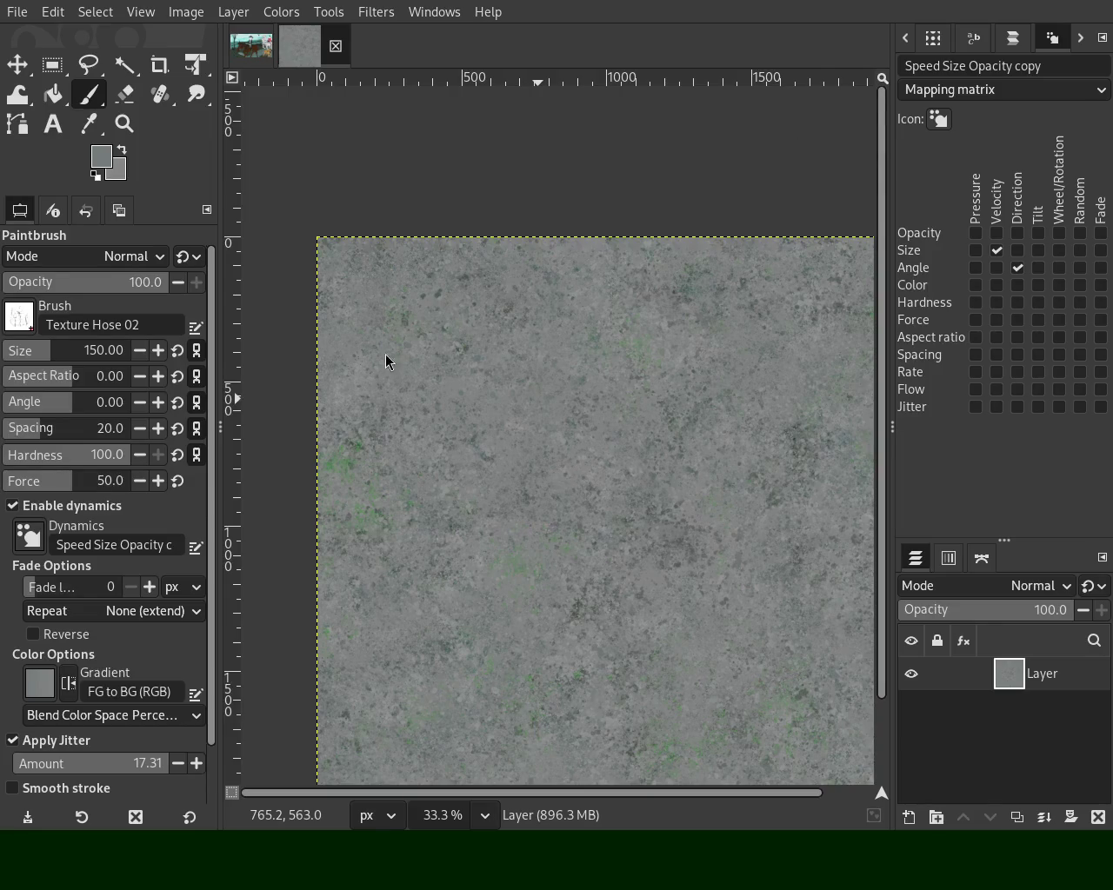
Zoom out to view the whole stone texture centred in the window
{"action": "left_click", "coordinate": [125, 123]}
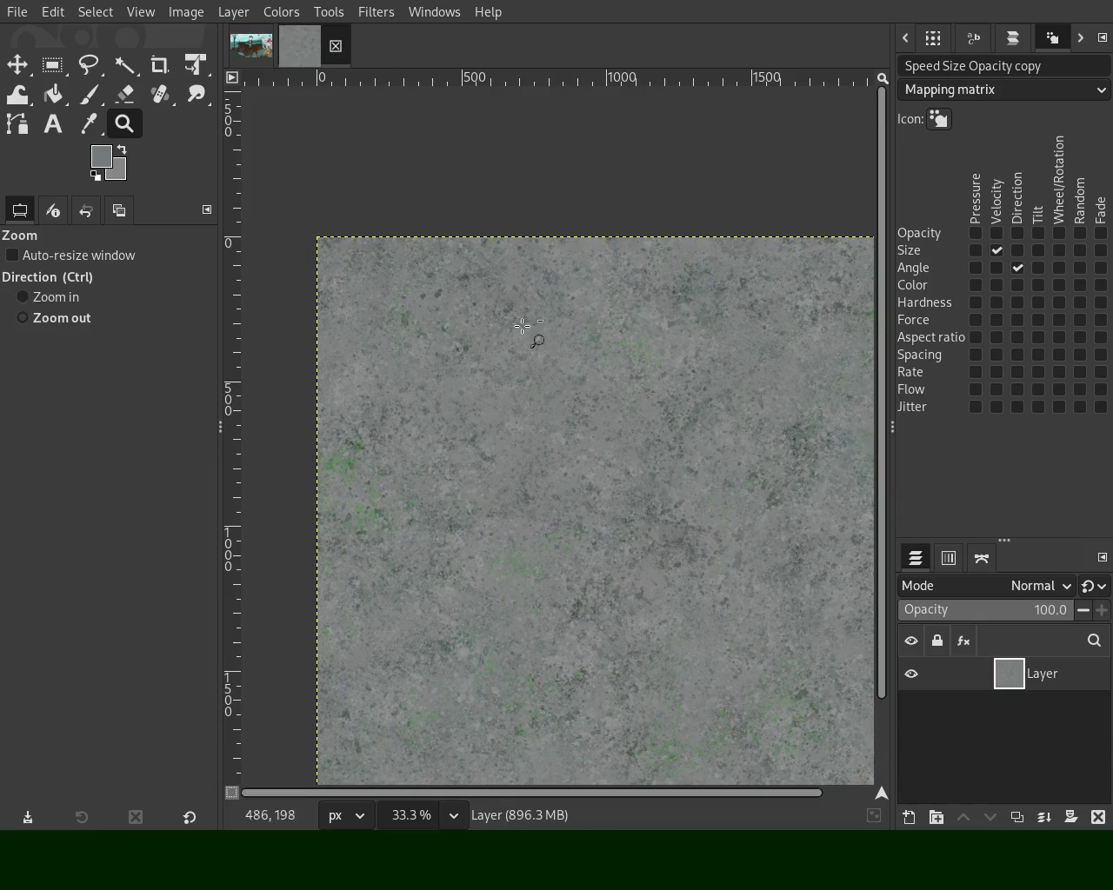
{"action": "left_click", "coordinate": [521, 327], "text": "ctrl"}
{"action": "left_click", "coordinate": [529, 330], "text": "ctrl"}
{"action": "left_click", "coordinate": [528, 330], "text": "ctrl"}
{"action": "left_click", "coordinate": [571, 430]}
{"action": "left_click", "coordinate": [571, 429]}
{"action": "left_click", "coordinate": [574, 520]}
{"action": "left_click", "coordinate": [574, 521]}
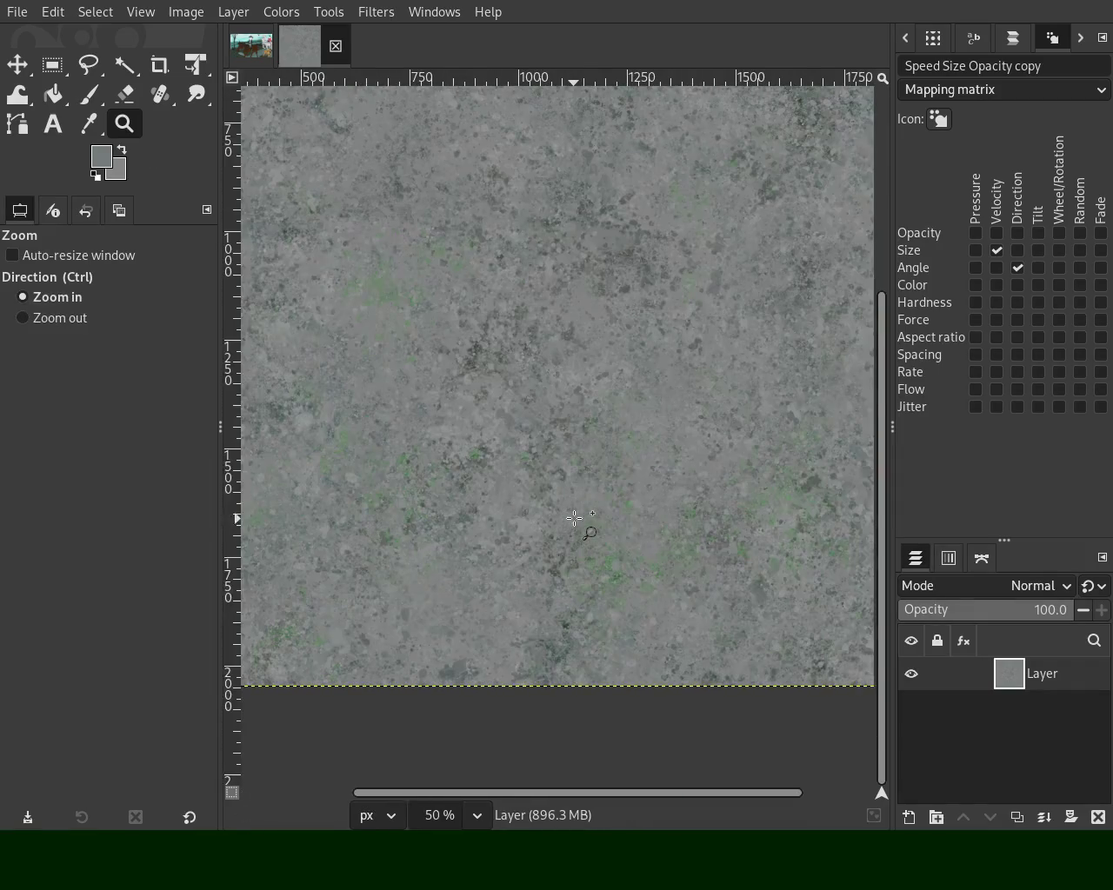
{"action": "left_click", "coordinate": [563, 469]}
{"action": "left_click", "coordinate": [561, 486], "text": "ctrl"}
{"action": "left_click", "coordinate": [608, 261], "text": "ctrl"}
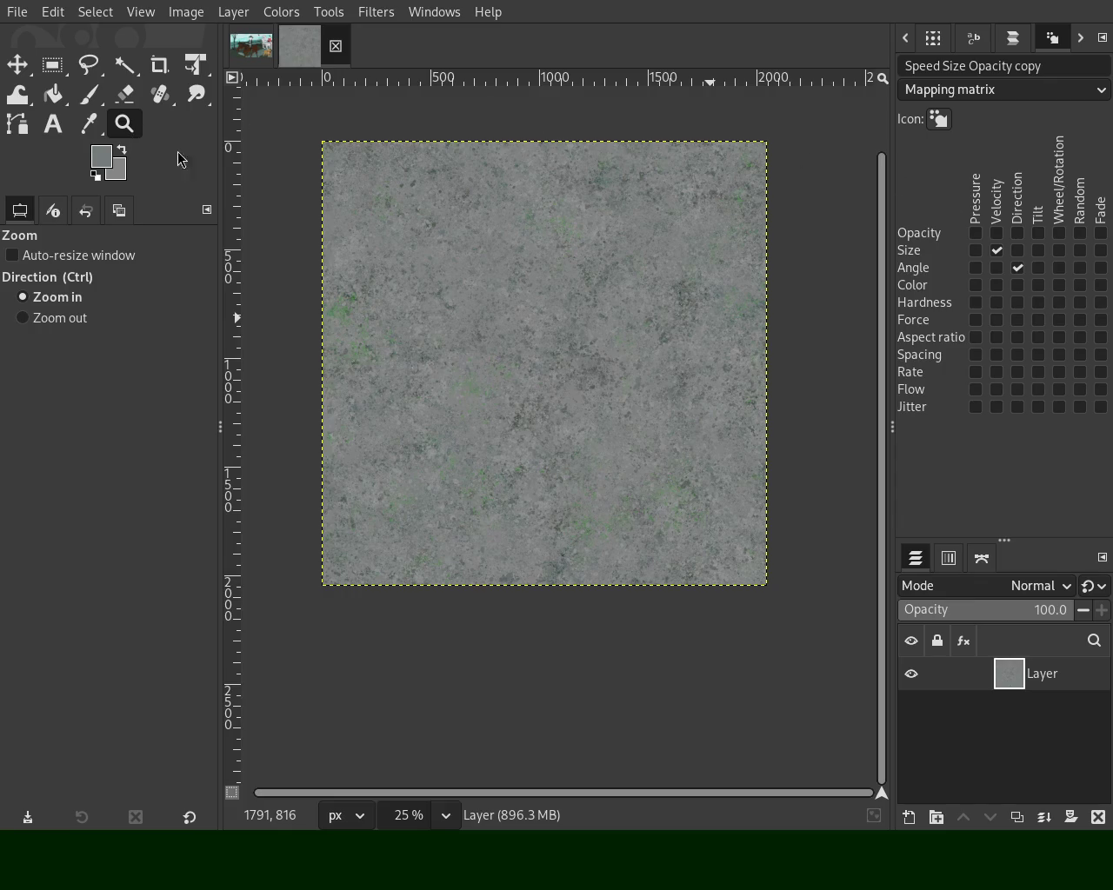
Scroll the zoom in and out to inspect the finished speckled surface
{"action": "scroll", "coordinate": [448, 282], "scroll_direction": "down", "scroll_amount": 1, "text": "ctrl"}
{"action": "scroll", "coordinate": [460, 260], "scroll_direction": "up", "scroll_amount": 3, "text": "ctrl"}
{"action": "scroll", "coordinate": [455, 262], "scroll_direction": "up", "scroll_amount": 2, "text": "ctrl"}
{"action": "scroll", "coordinate": [455, 263], "scroll_direction": "down", "scroll_amount": 2, "text": "ctrl"}
{"action": "scroll", "coordinate": [458, 257], "scroll_direction": "down", "scroll_amount": 2, "text": "ctrl"}
{"action": "scroll", "coordinate": [470, 231], "scroll_direction": "up", "scroll_amount": 3, "text": "ctrl"}
{"action": "scroll", "coordinate": [462, 244], "scroll_direction": "down", "scroll_amount": 2, "text": "ctrl"}
{"action": "scroll", "coordinate": [461, 244], "scroll_direction": "down", "scroll_amount": 1, "text": "ctrl"}
{"action": "scroll", "coordinate": [478, 224], "scroll_direction": "up", "scroll_amount": 2, "text": "ctrl"}
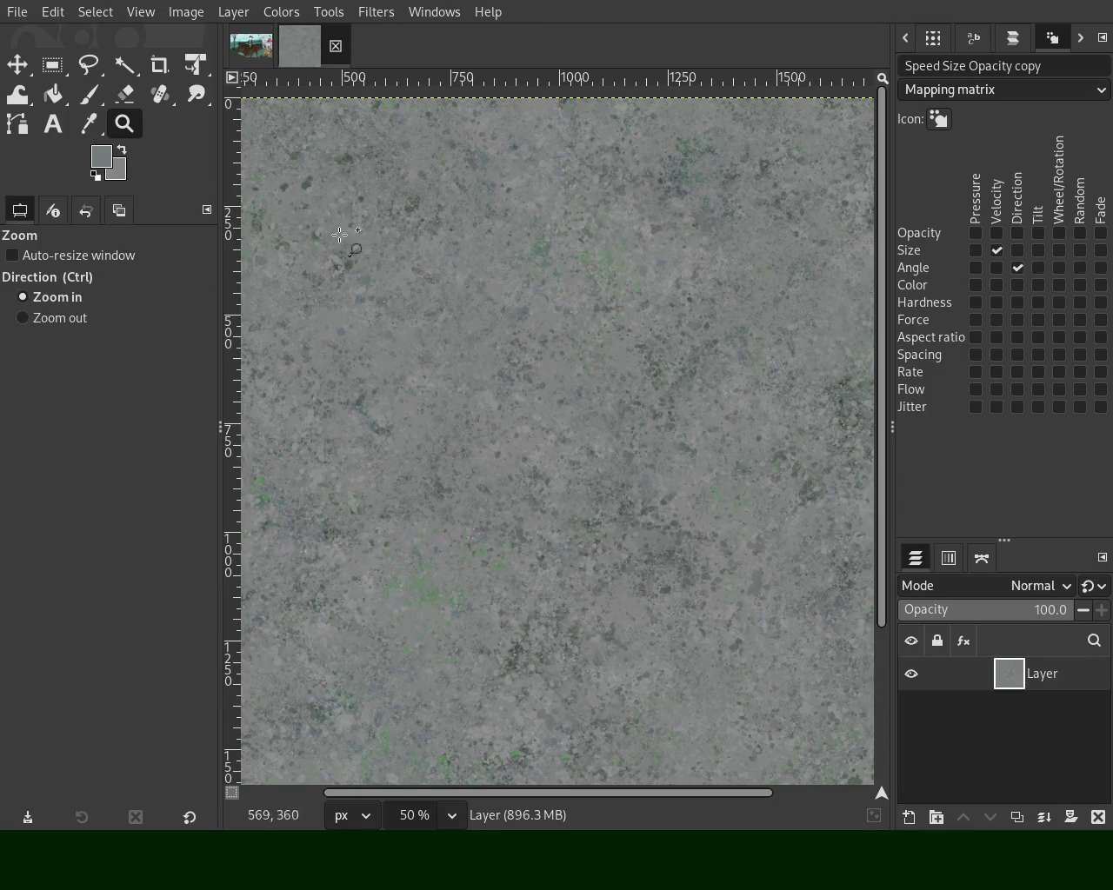
Zoom in closer on the texture detail for touch-ups
{"action": "left_click", "coordinate": [563, 506], "text": "ctrl"}
{"action": "left_click", "coordinate": [564, 506], "text": "ctrl"}
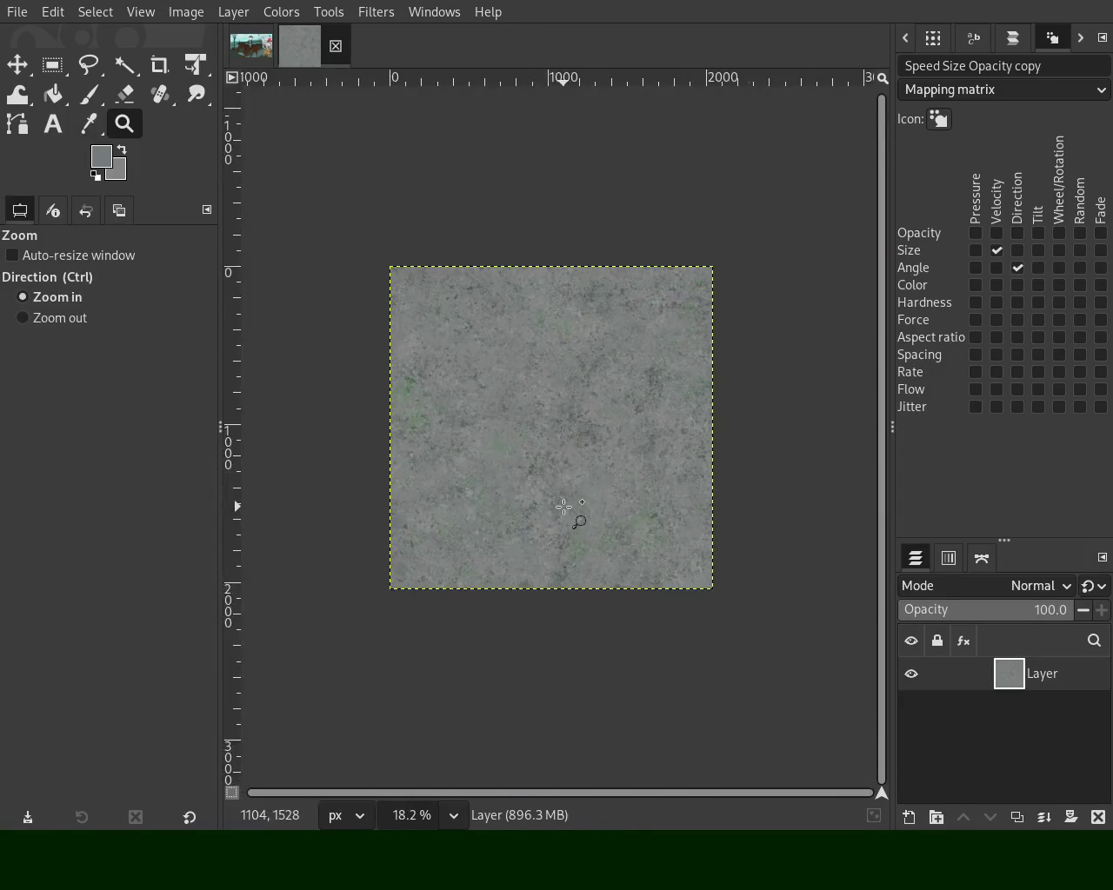
{"action": "triple_click", "coordinate": [563, 506]}
{"action": "triple_click", "coordinate": [573, 513]}
{"action": "left_click", "coordinate": [573, 512], "text": "ctrl"}
{"action": "left_click", "coordinate": [574, 512], "text": "ctrl"}
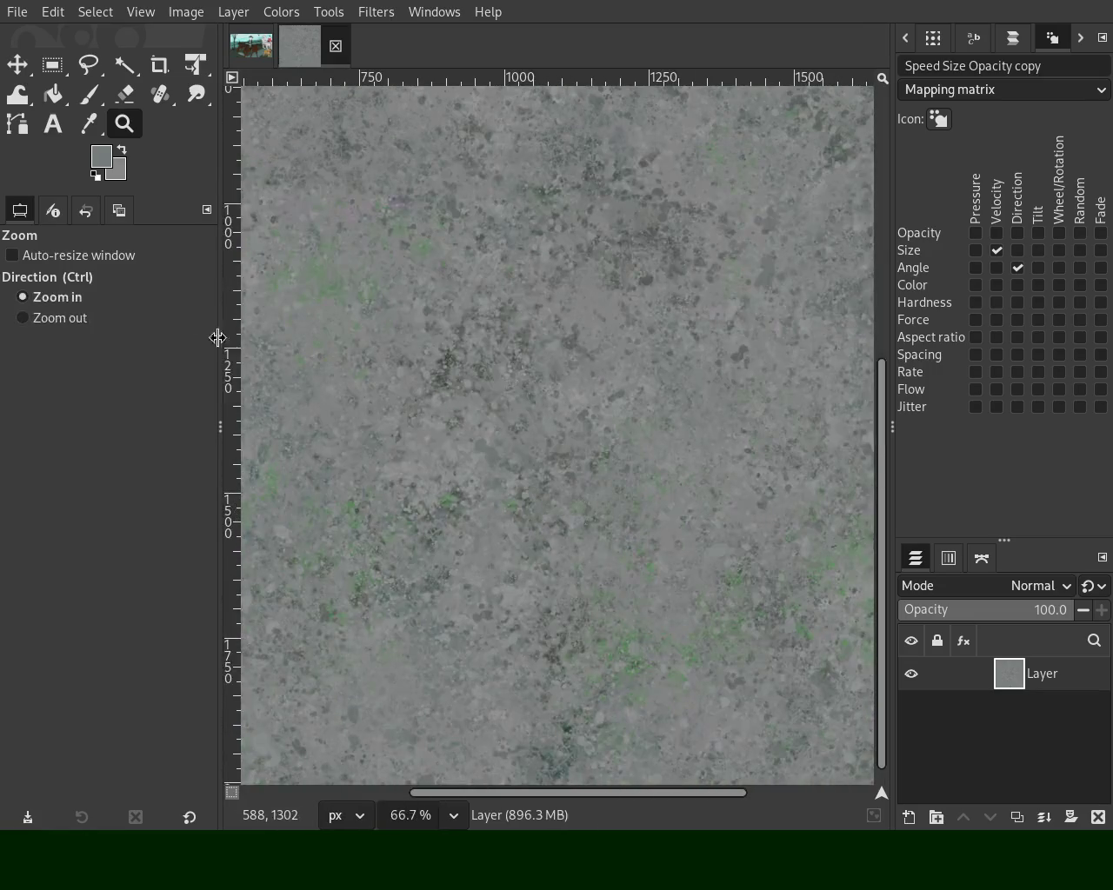
{"action": "left_click", "coordinate": [87, 94]}
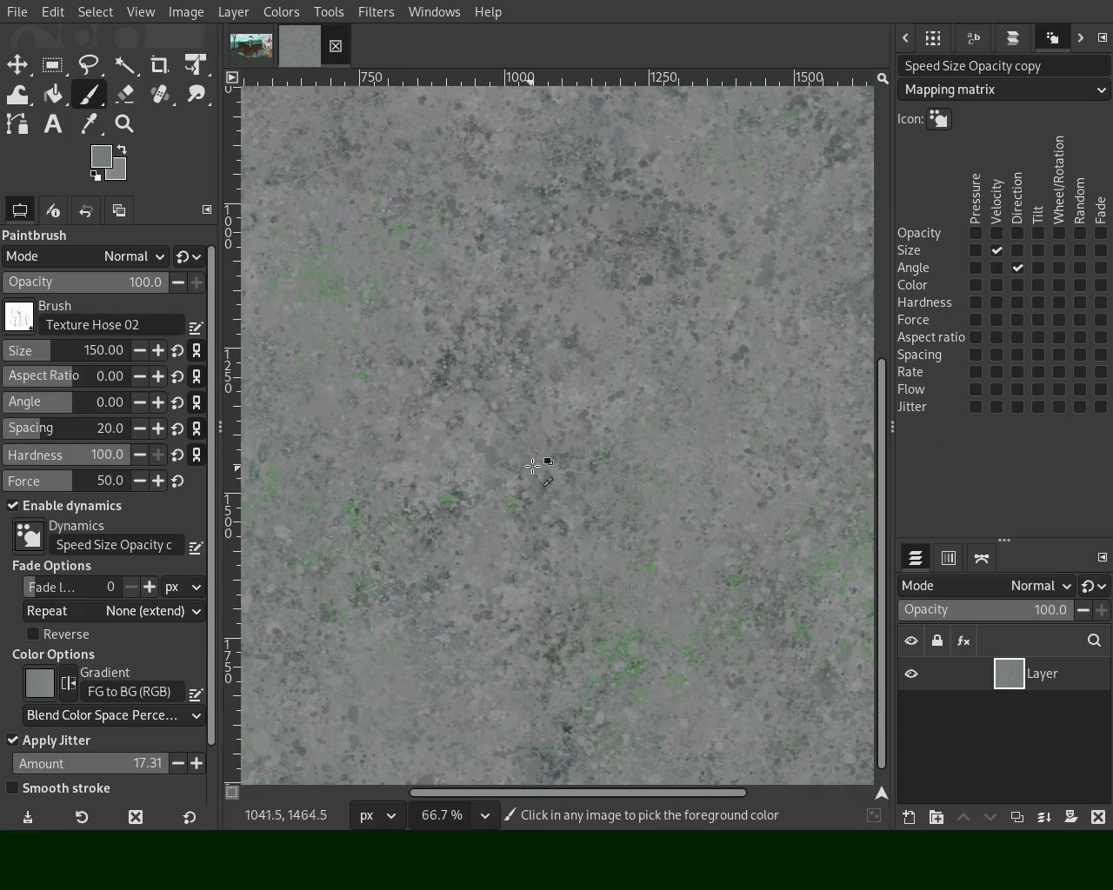
Sample a light grey from the texture as paint colour and set brush size to 35
{"action": "left_click", "coordinate": [450, 379], "text": "ctrl"}
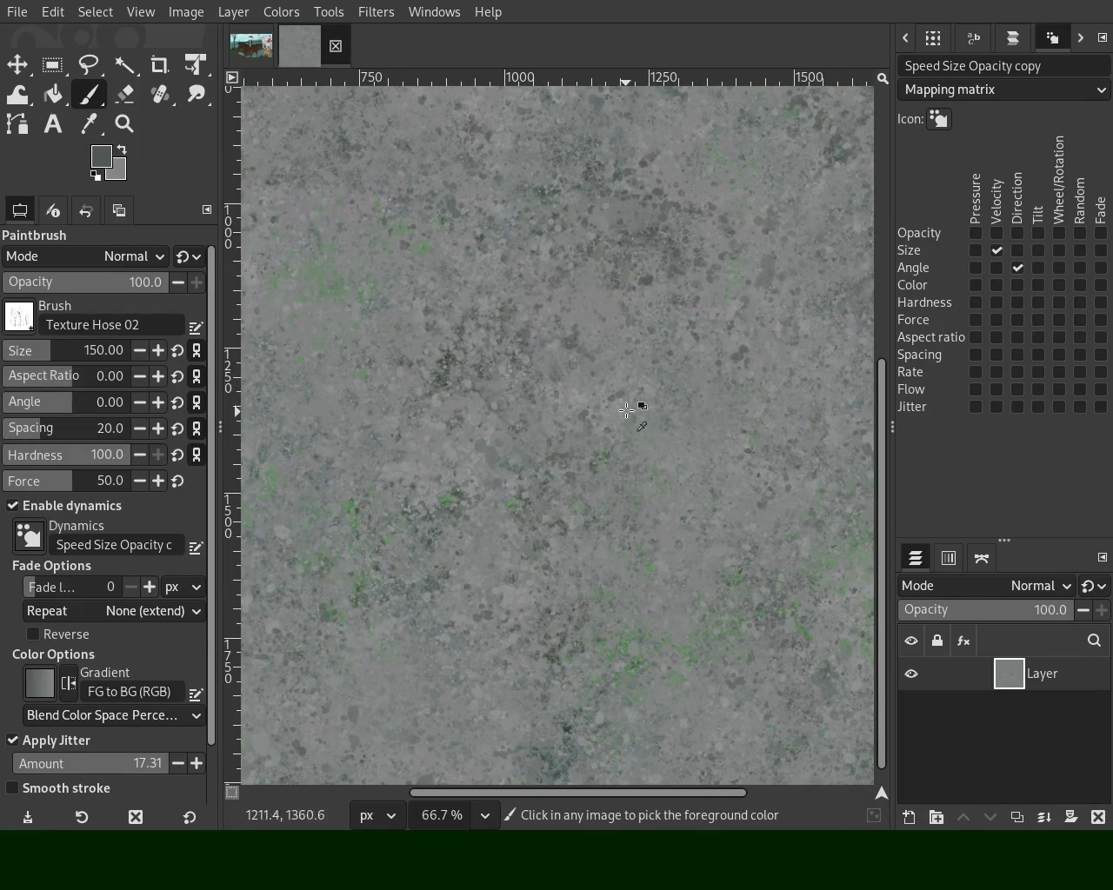
{"action": "left_click", "coordinate": [591, 389], "text": "ctrl"}
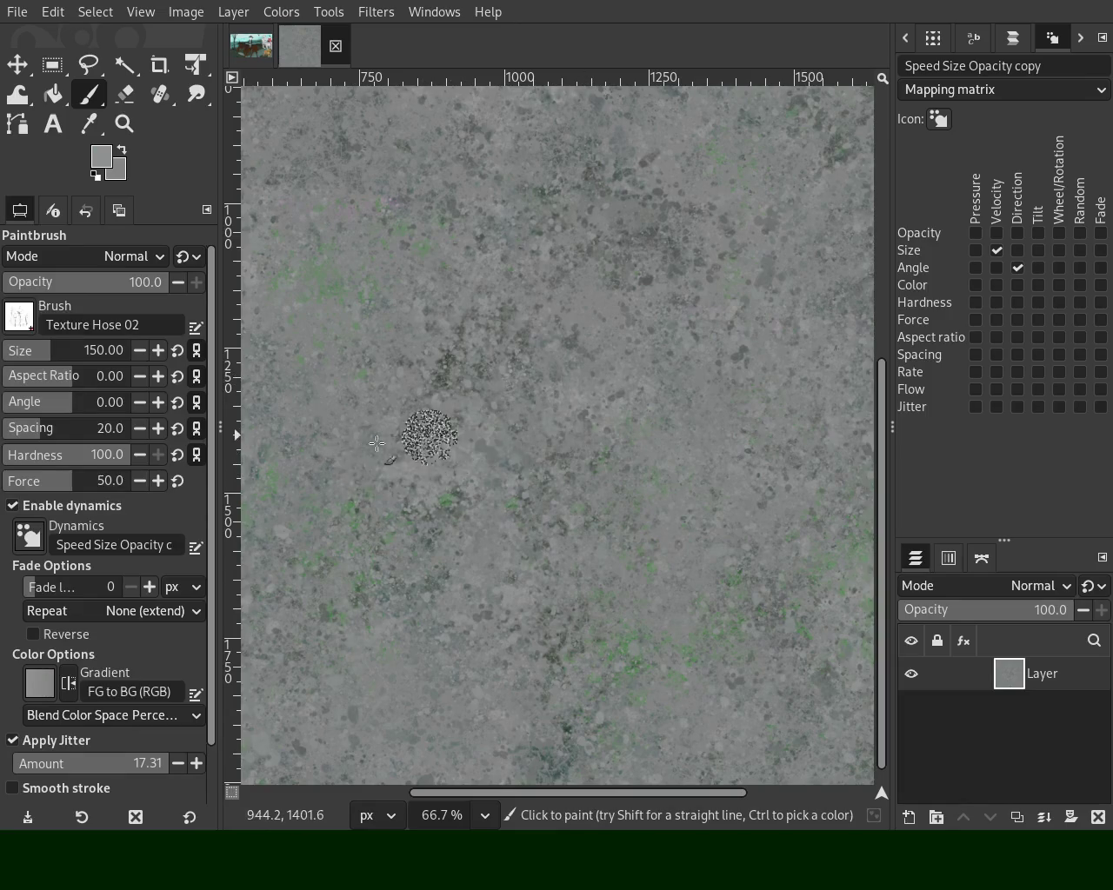
{"action": "left_click", "coordinate": [19, 349]}
{"action": "type", "text": "35"}
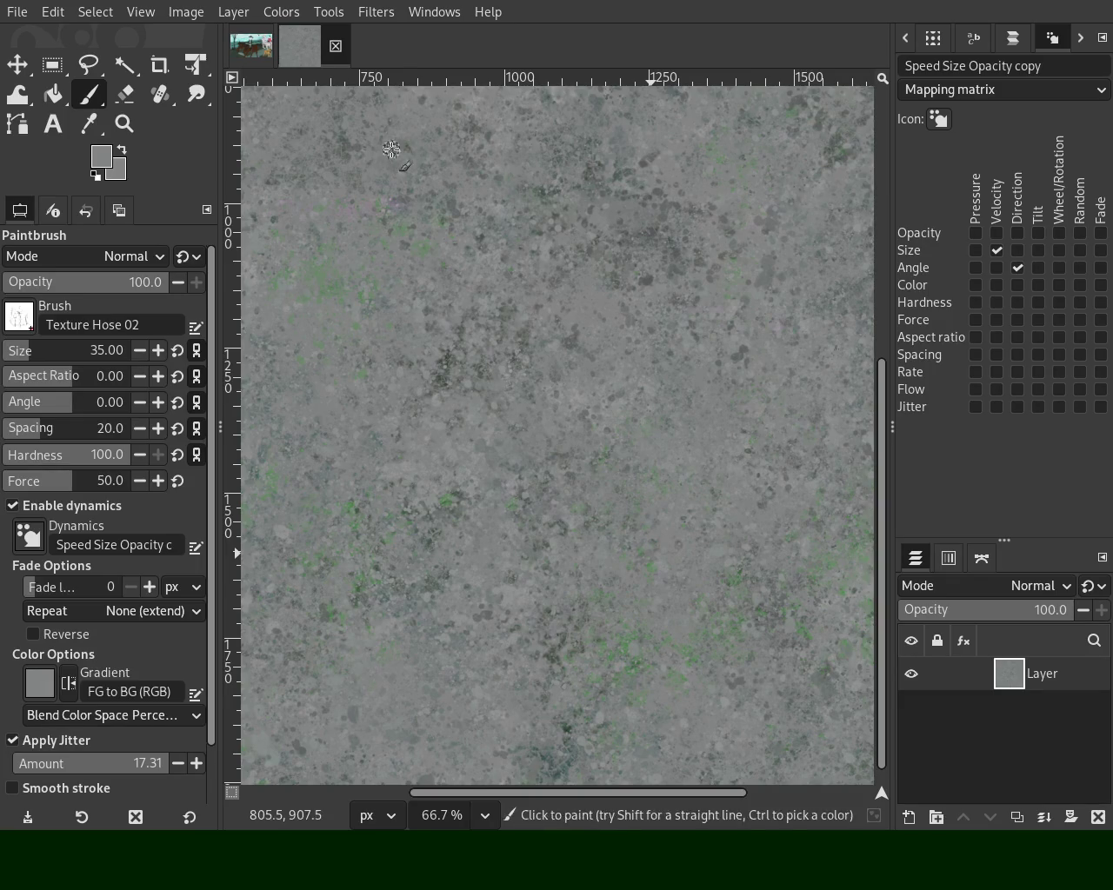
Zoom in on the lower part of the texture and set the brush size to 50
{"action": "key", "text": "z"}
{"action": "left_click", "coordinate": [442, 348], "text": "ctrl"}
{"action": "left_click", "coordinate": [422, 410], "text": "ctrl"}
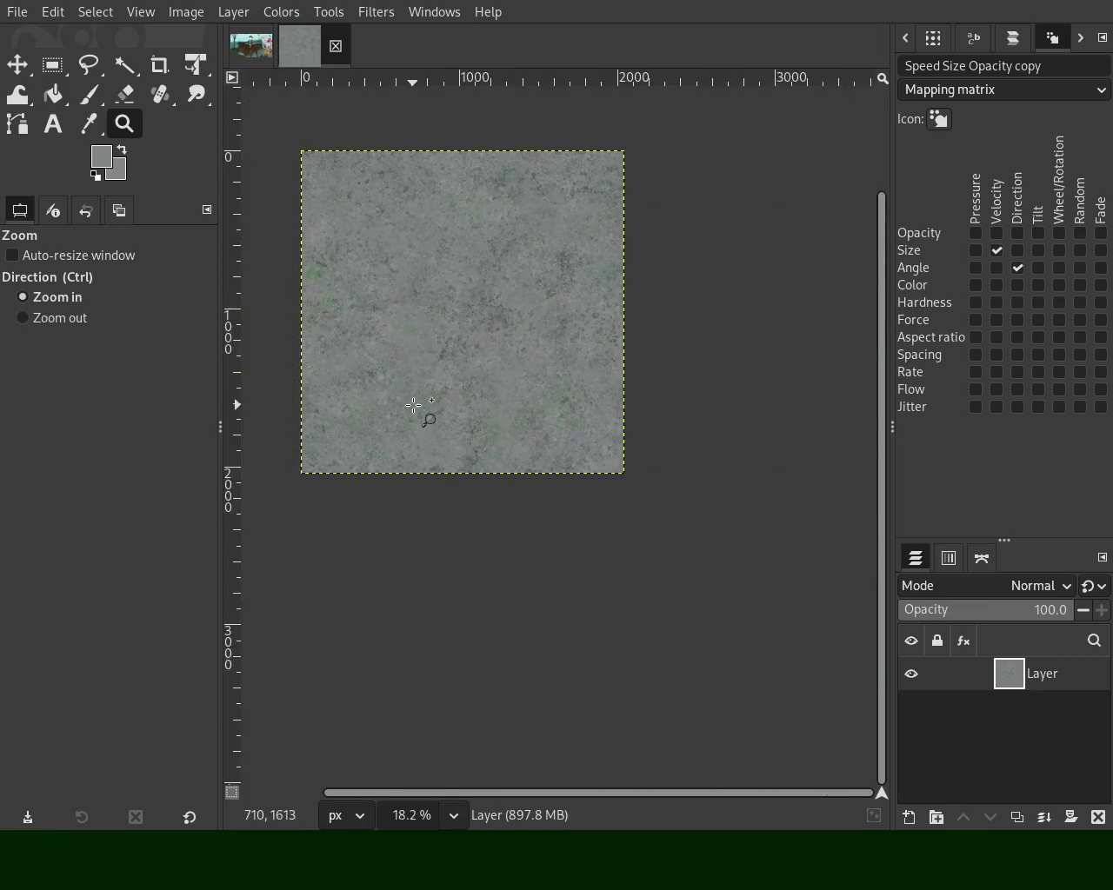
{"action": "left_click", "coordinate": [310, 447]}
{"action": "left_click", "coordinate": [311, 442]}
{"action": "left_click", "coordinate": [89, 93]}
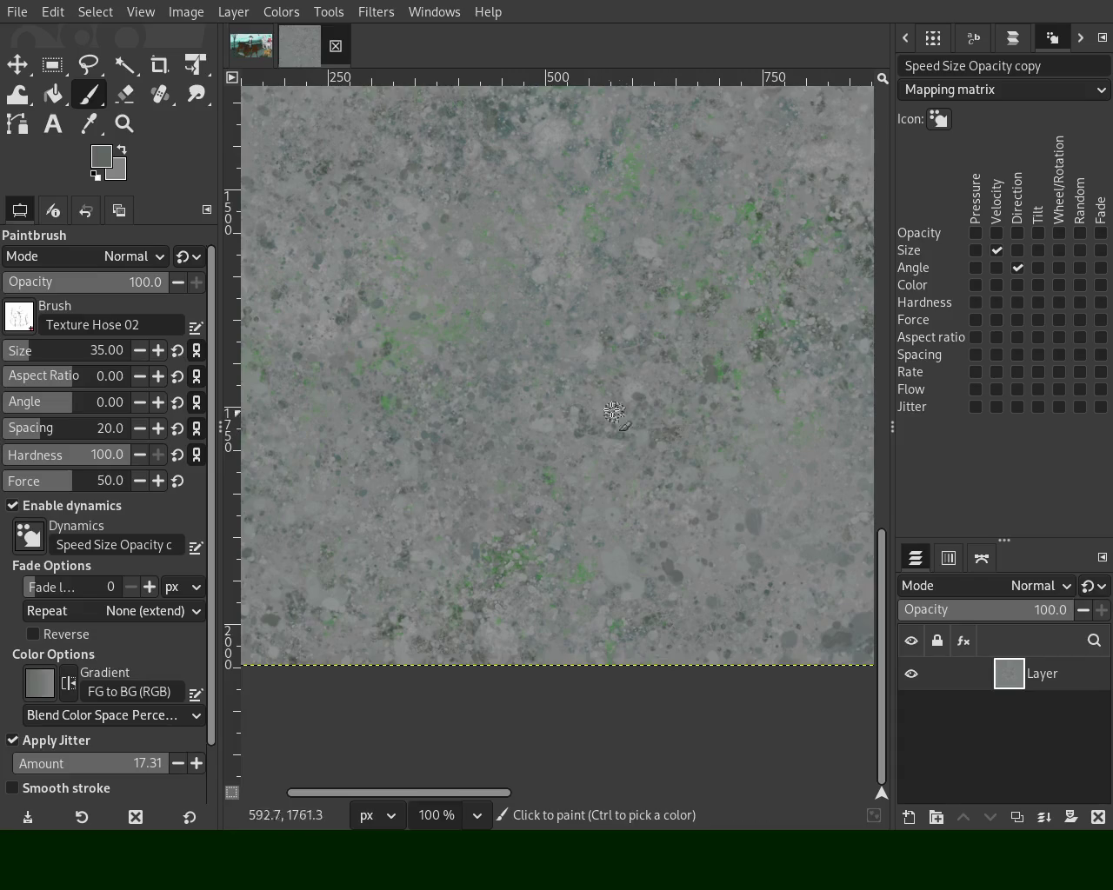
{"action": "left_click", "coordinate": [24, 352]}
{"action": "type", "text": "50"}
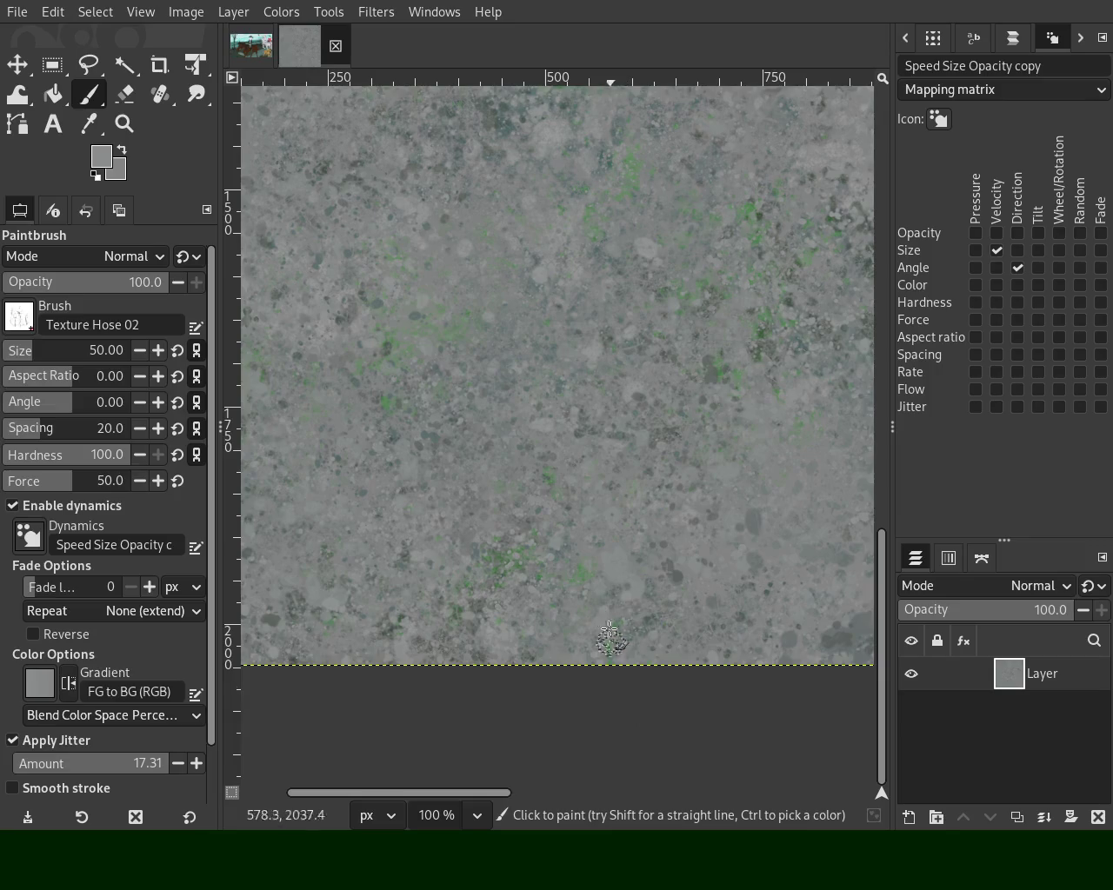
Magnify the texture to inspect its individual pixels
{"action": "key", "text": "z"}
{"action": "left_click_drag", "start_coordinate": [737, 462], "coordinate": [773, 556]}
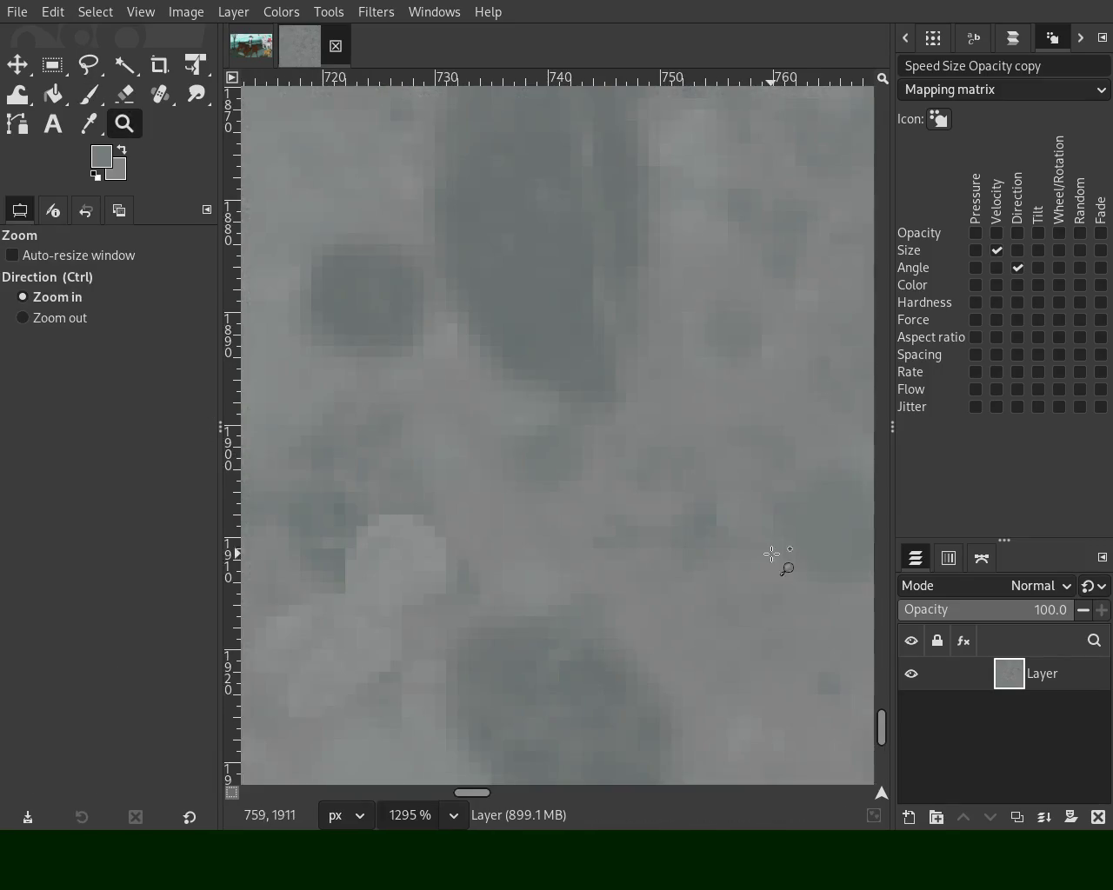
{"action": "scroll", "coordinate": [531, 564], "scroll_direction": "down", "scroll_amount": 1}
{"action": "scroll", "coordinate": [532, 564], "scroll_direction": "down", "scroll_amount": 5}
{"action": "scroll", "coordinate": [533, 561], "scroll_direction": "down", "scroll_amount": 5}
{"action": "scroll", "coordinate": [534, 561], "scroll_direction": "down", "scroll_amount": 3}
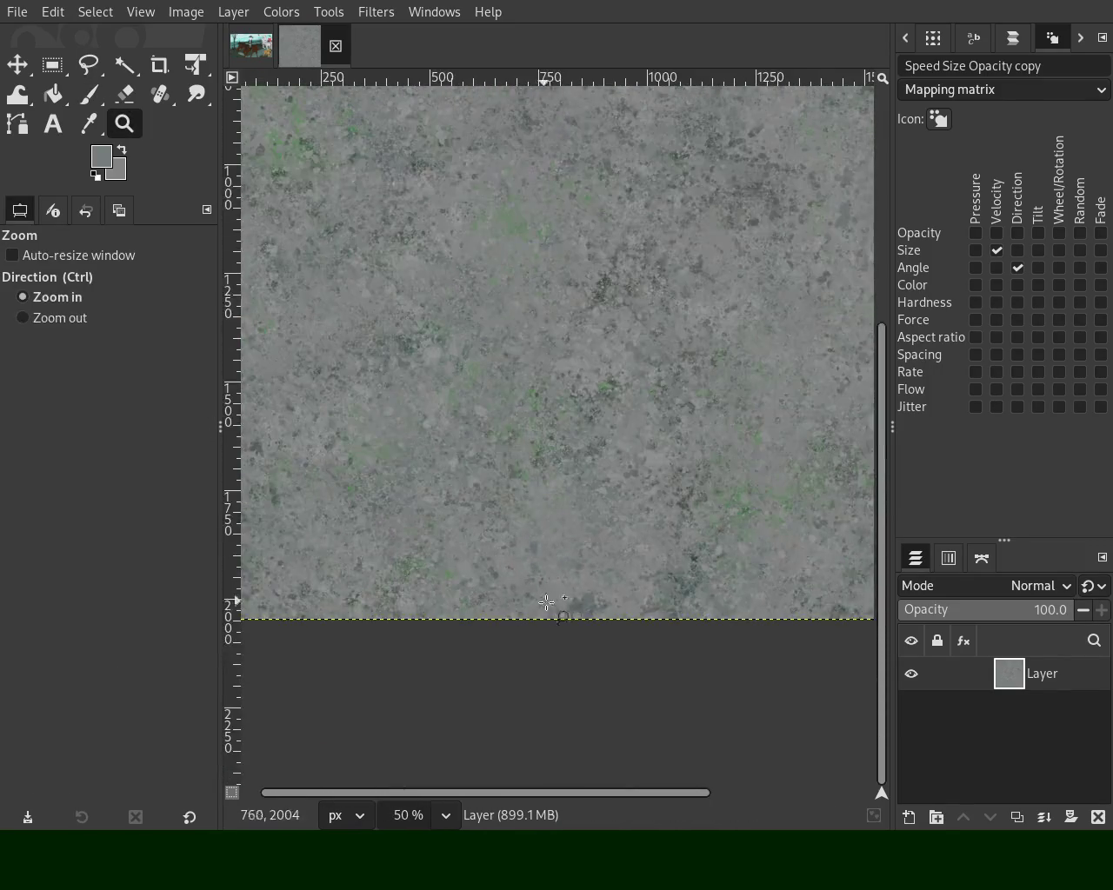
{"action": "scroll", "coordinate": [543, 600], "scroll_direction": "up", "scroll_amount": 1}
Paint speckled texture-hose strokes across the lower area of the image
{"action": "key", "text": "p"}
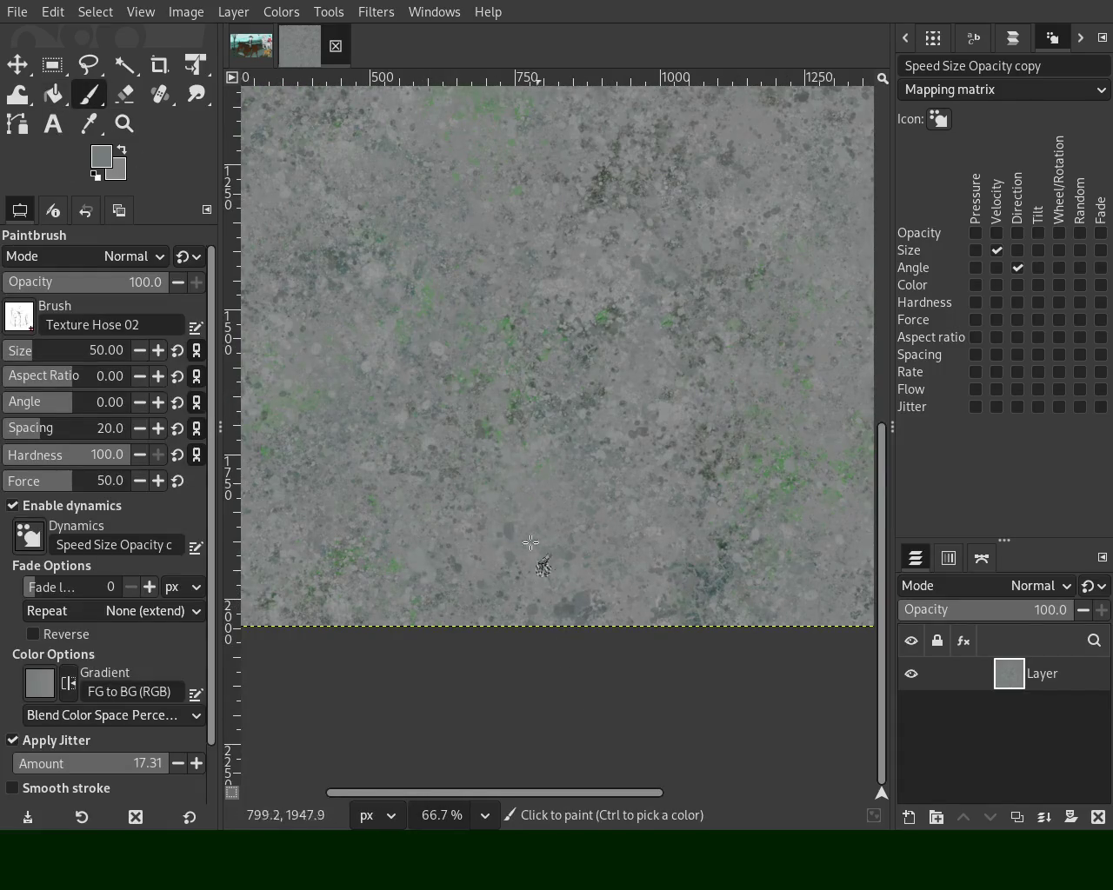
{"action": "left_click_drag", "start_coordinate": [507, 539], "coordinate": [614, 574]}
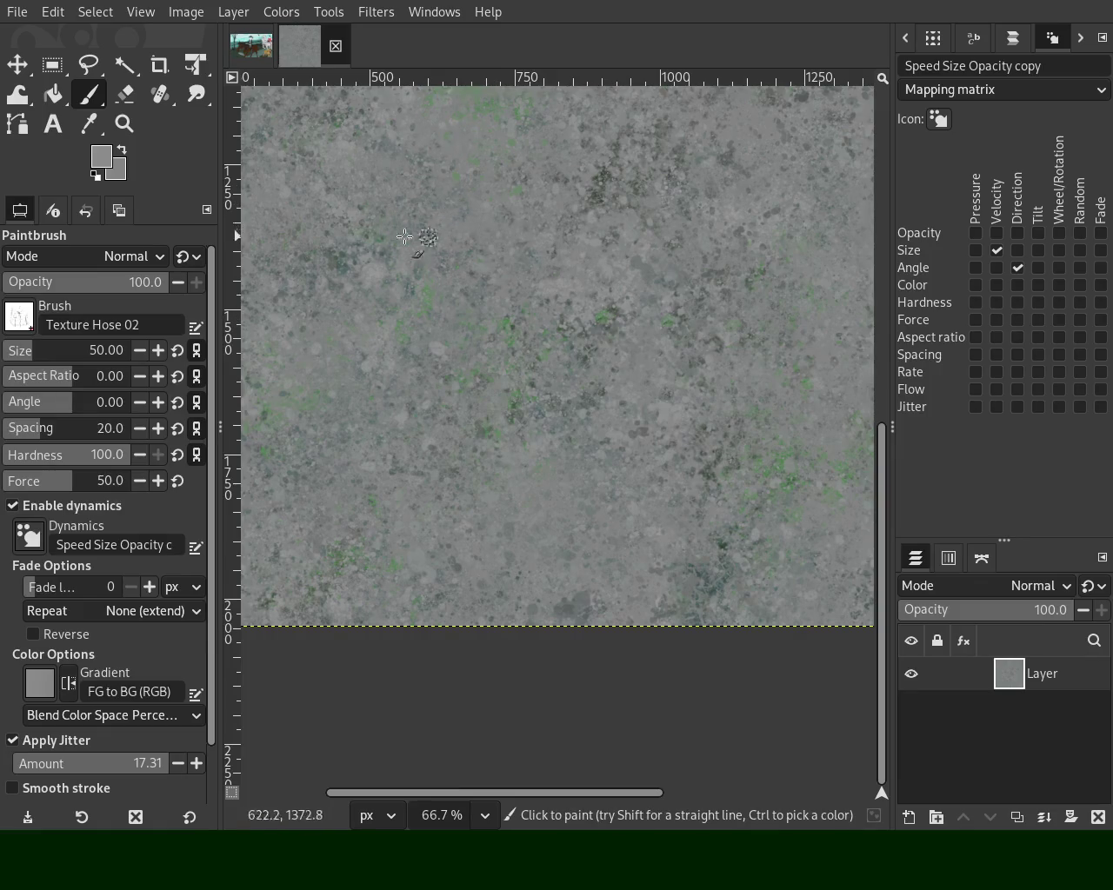
{"action": "left_click", "coordinate": [123, 124]}
Zoom in on the upper-left area and re-sample a grey paint colour from the texture
{"action": "left_click", "coordinate": [439, 293], "text": "ctrl"}
{"action": "left_click", "coordinate": [394, 239]}
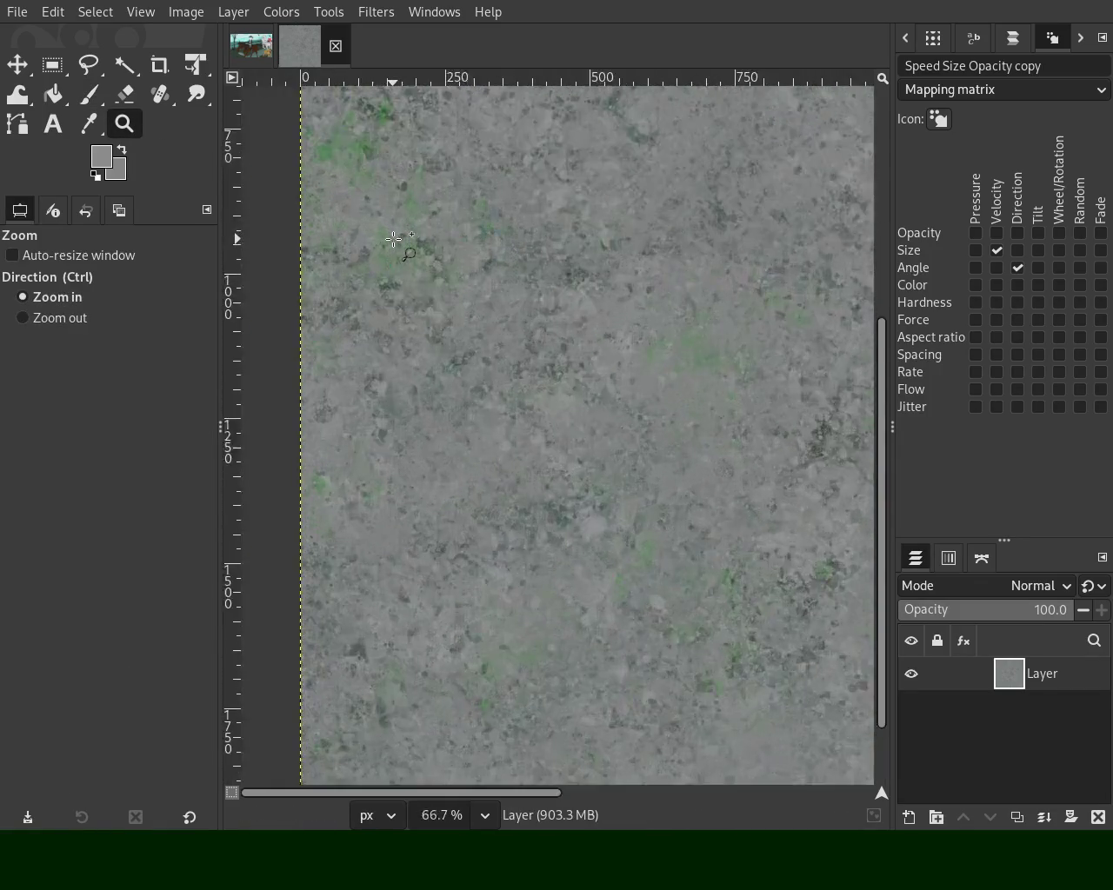
{"action": "left_click", "coordinate": [394, 239]}
{"action": "left_click", "coordinate": [88, 94]}
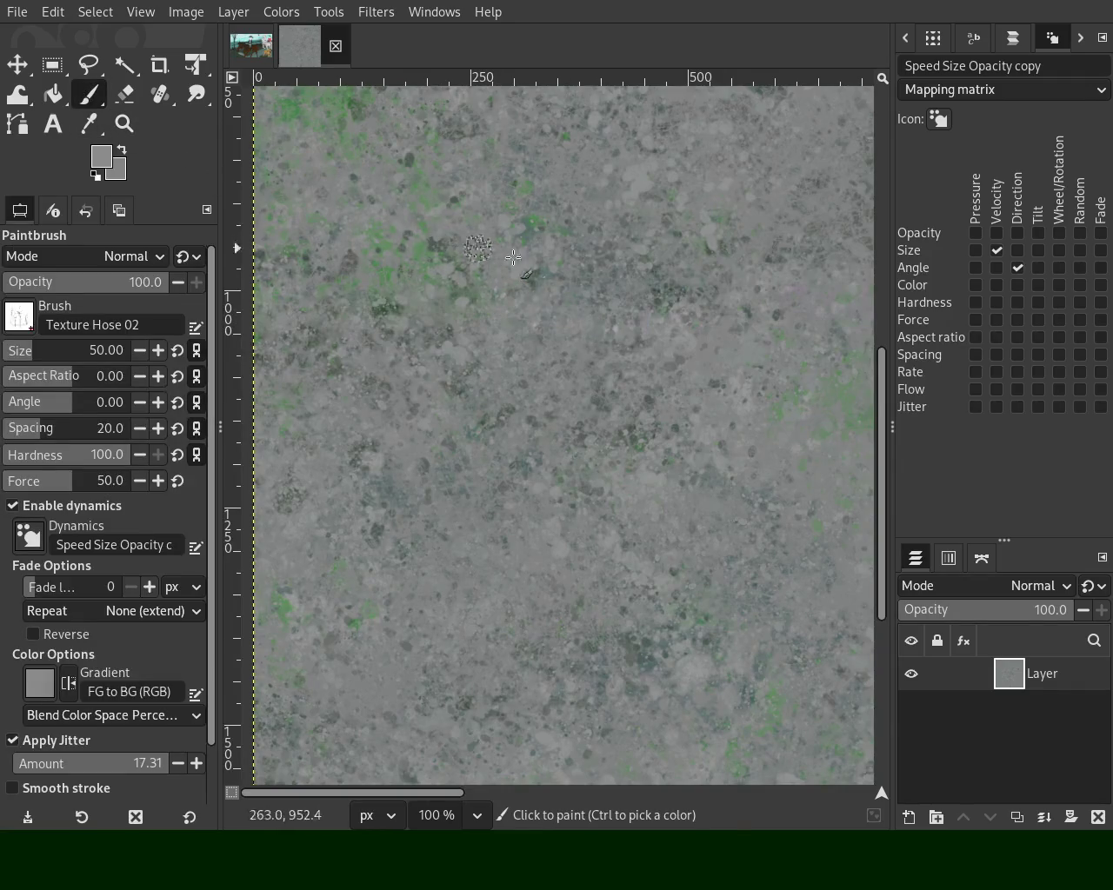
{"action": "left_click", "coordinate": [574, 319], "text": "ctrl"}
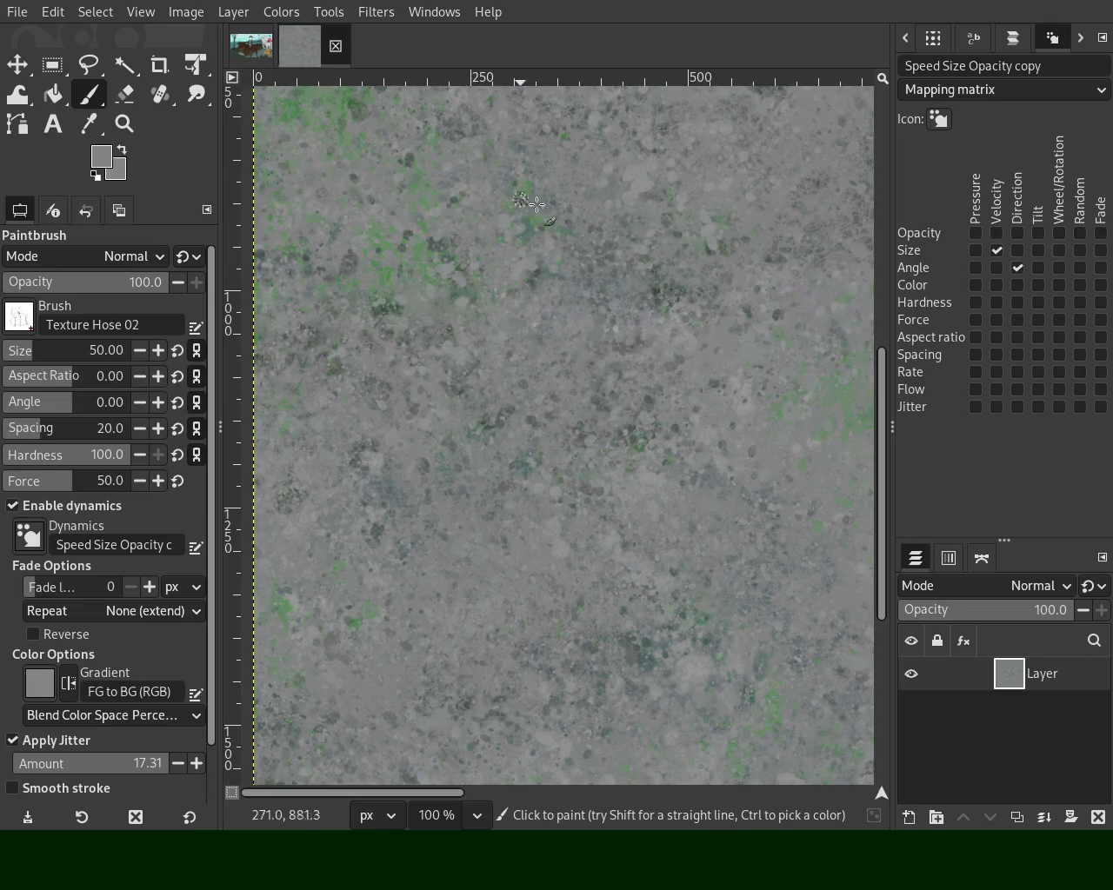
{"action": "left_click", "coordinate": [749, 195], "text": "ctrl"}
Zoom the view out to see the whole image
{"action": "left_click", "coordinate": [124, 124]}
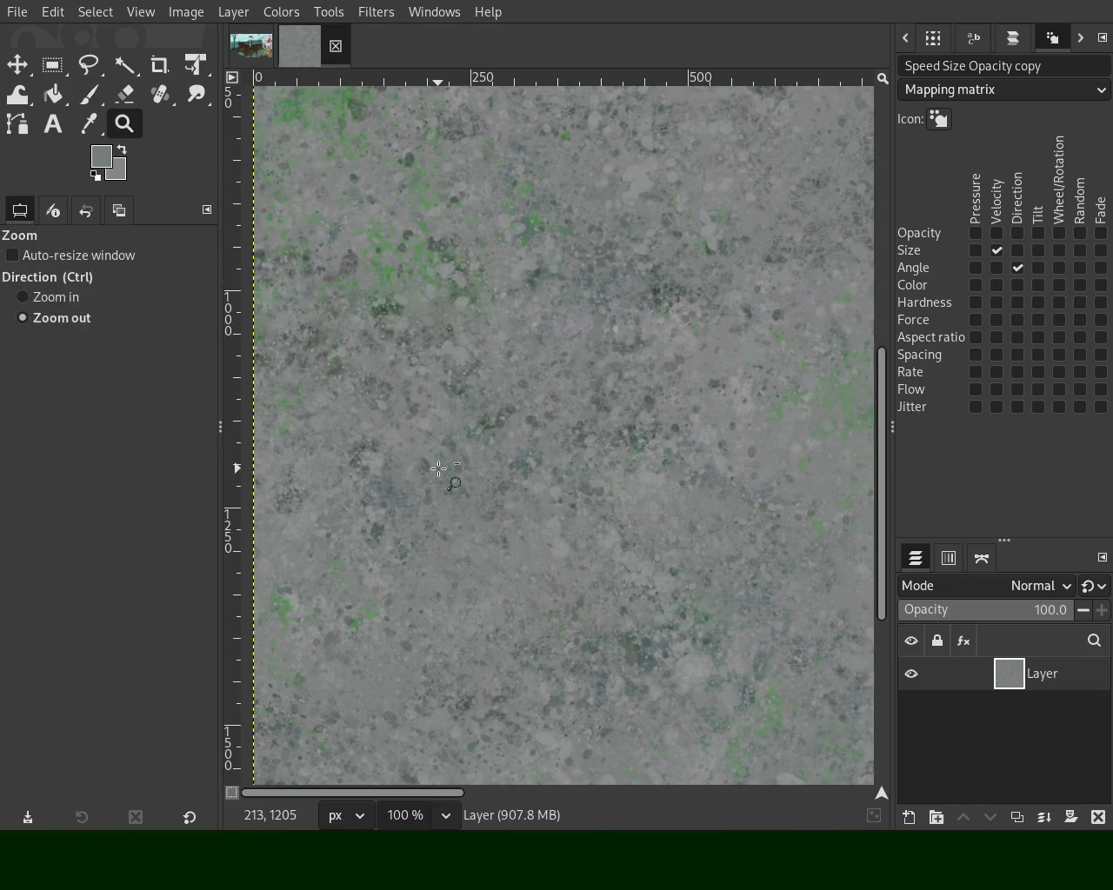
{"action": "scroll", "coordinate": [426, 363], "scroll_direction": "down", "scroll_amount": 4}
{"action": "scroll", "coordinate": [426, 362], "scroll_direction": "up", "scroll_amount": 3}
{"action": "scroll", "coordinate": [427, 362], "scroll_direction": "up", "scroll_amount": 1}
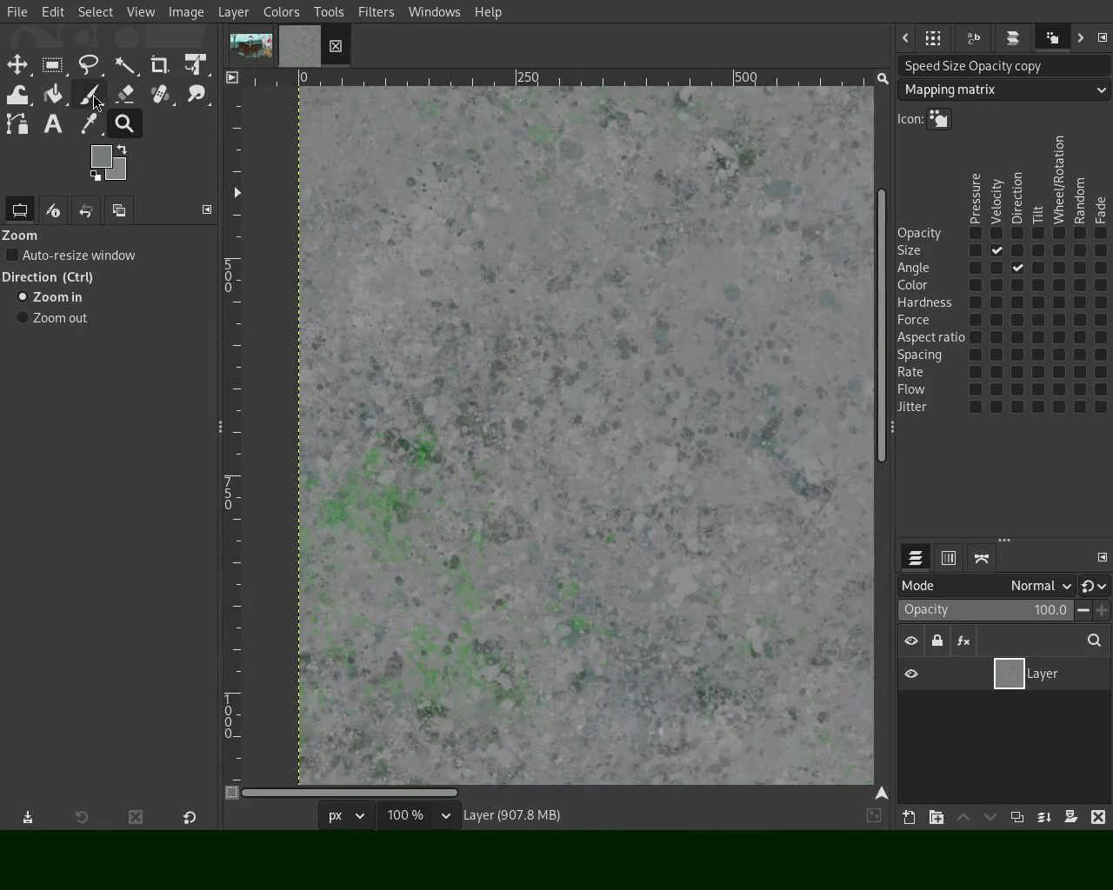
{"action": "left_click", "coordinate": [92, 98]}
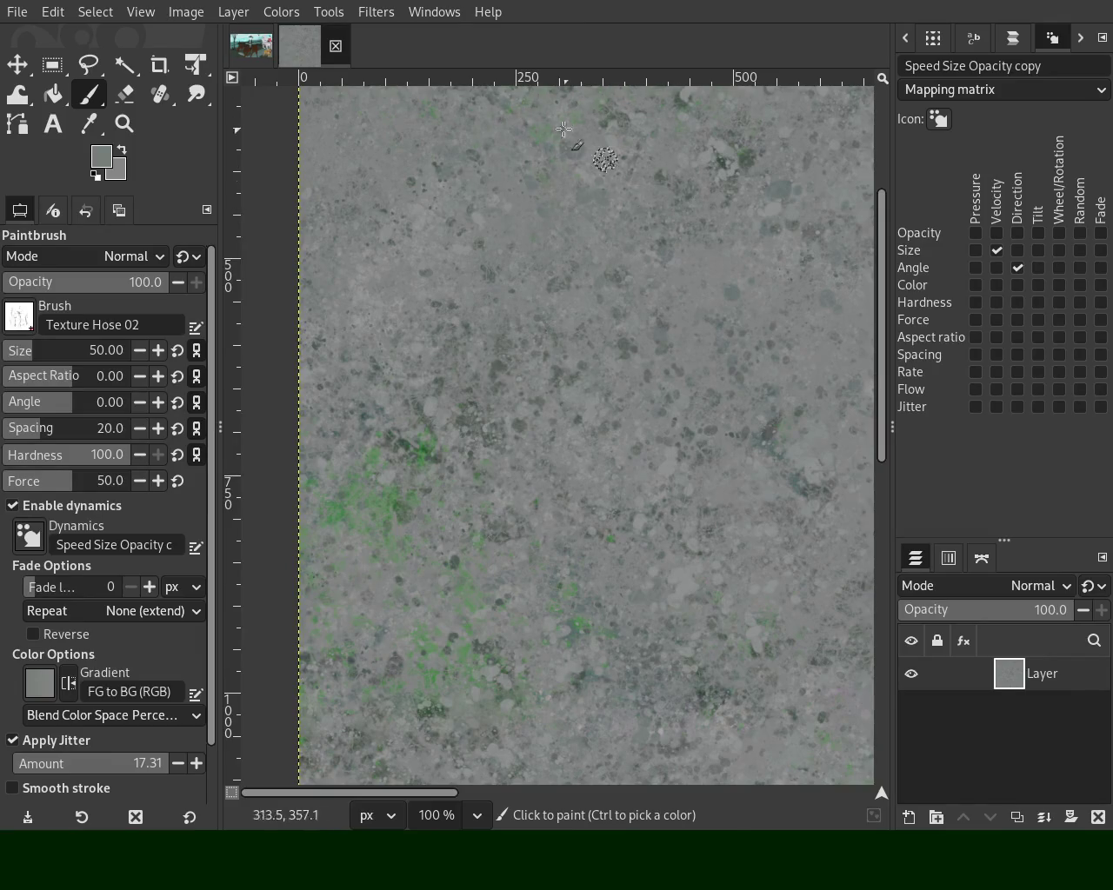
Zoom out to 25% and drag a rectangle to magnify a cluster of dark speckles
{"action": "left_click", "coordinate": [124, 123]}
{"action": "left_click", "coordinate": [471, 335], "text": "ctrl"}
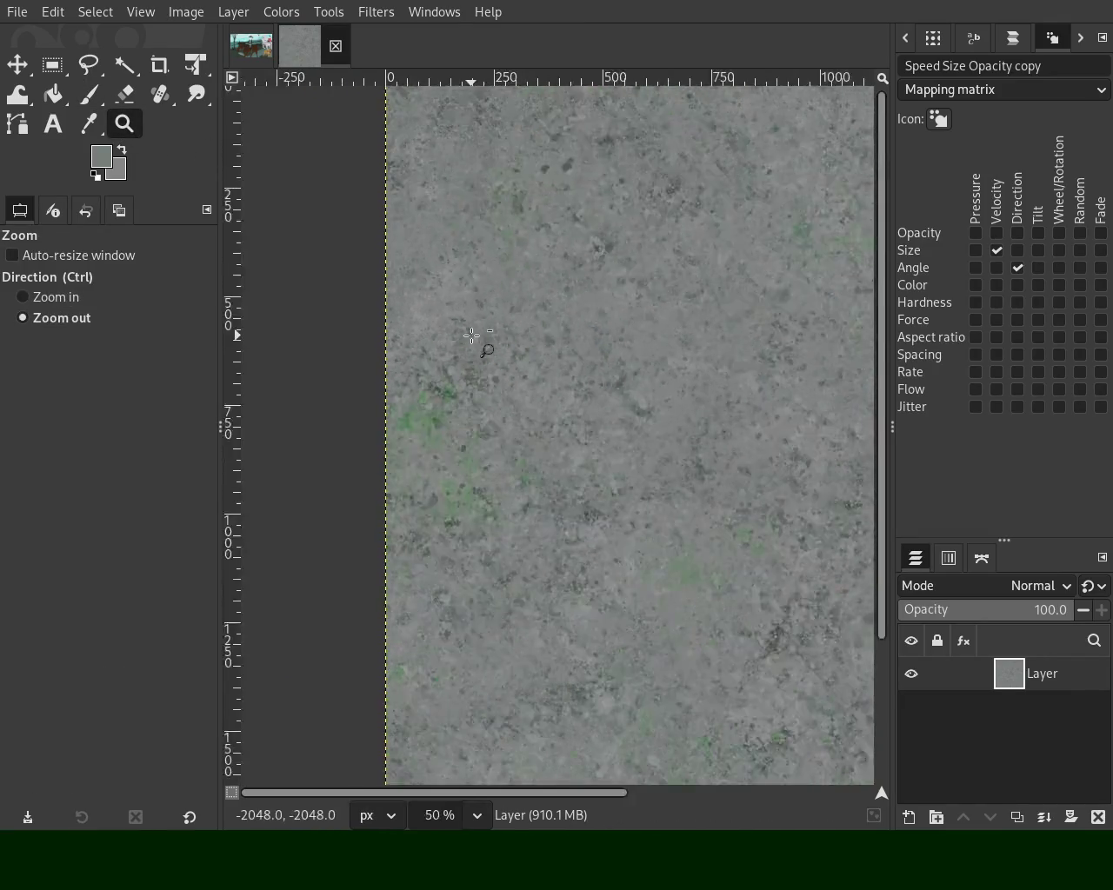
{"action": "left_click", "coordinate": [471, 335], "text": "ctrl"}
{"action": "left_click", "coordinate": [604, 293]}
{"action": "left_click", "coordinate": [604, 293]}
{"action": "left_click", "coordinate": [603, 293]}
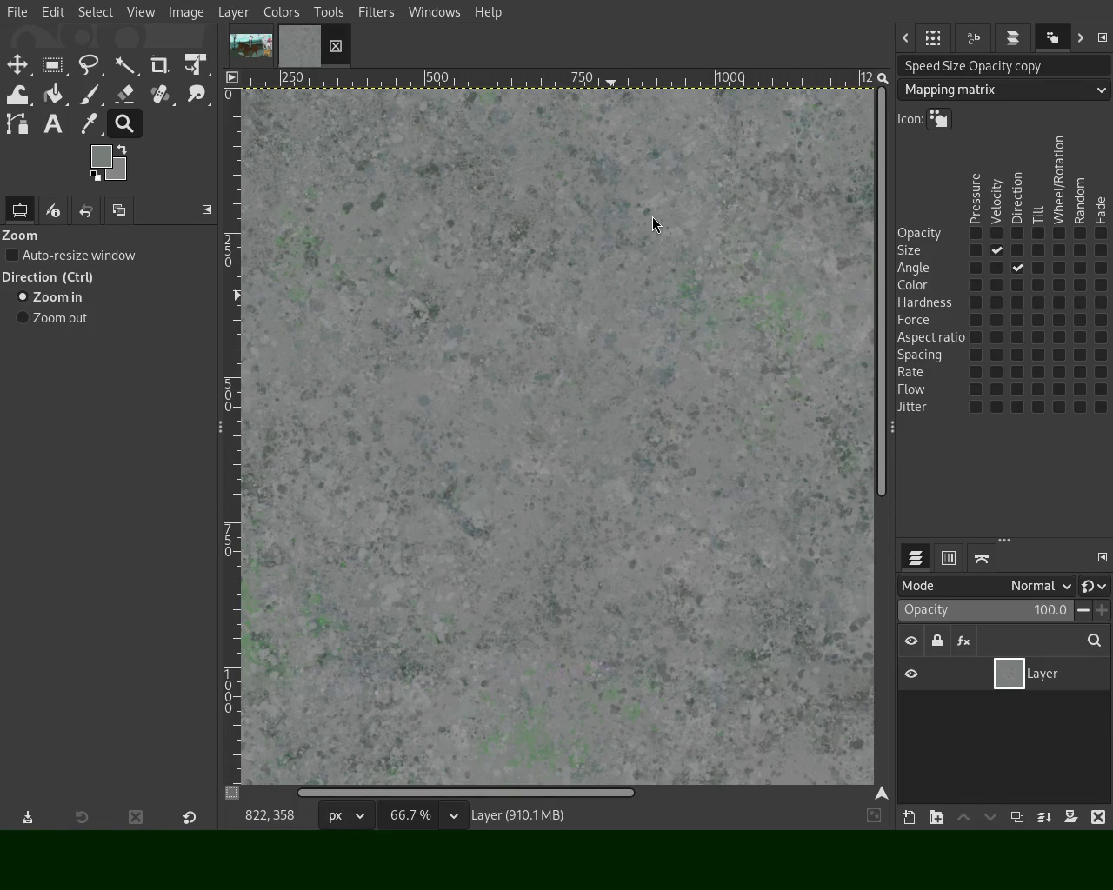
{"action": "left_click_drag", "start_coordinate": [406, 111], "coordinate": [494, 259]}
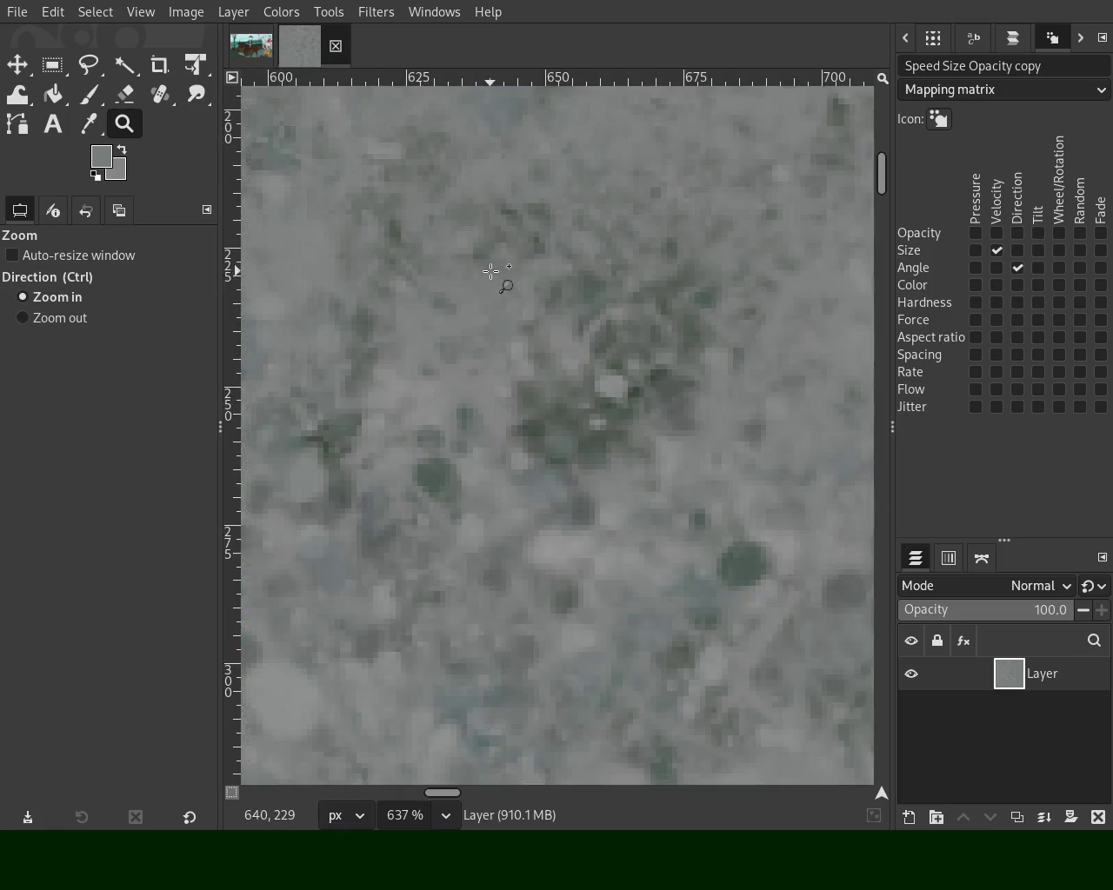
Return the view to actual size and paint more Texture Hose 02 speckles
{"action": "left_click", "coordinate": [516, 281], "text": "ctrl"}
{"action": "left_click", "coordinate": [513, 279], "text": "ctrl"}
{"action": "left_click", "coordinate": [513, 279], "text": "ctrl"}
{"action": "scroll", "coordinate": [513, 279], "scroll_direction": "down", "scroll_amount": 3}
{"action": "scroll", "coordinate": [522, 287], "scroll_direction": "down", "scroll_amount": 3}
{"action": "scroll", "coordinate": [526, 292], "scroll_direction": "up", "scroll_amount": 2}
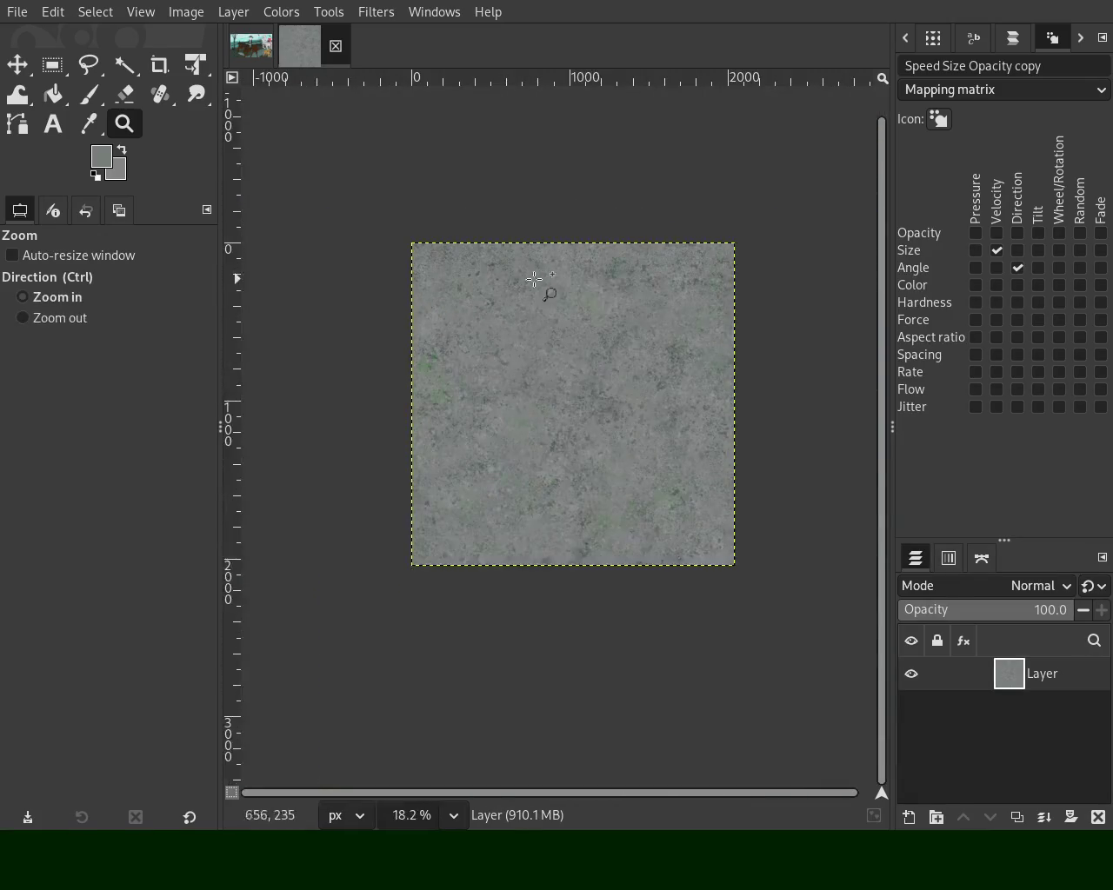
{"action": "scroll", "coordinate": [540, 349], "scroll_direction": "up", "scroll_amount": 1}
{"action": "key", "text": "1"}
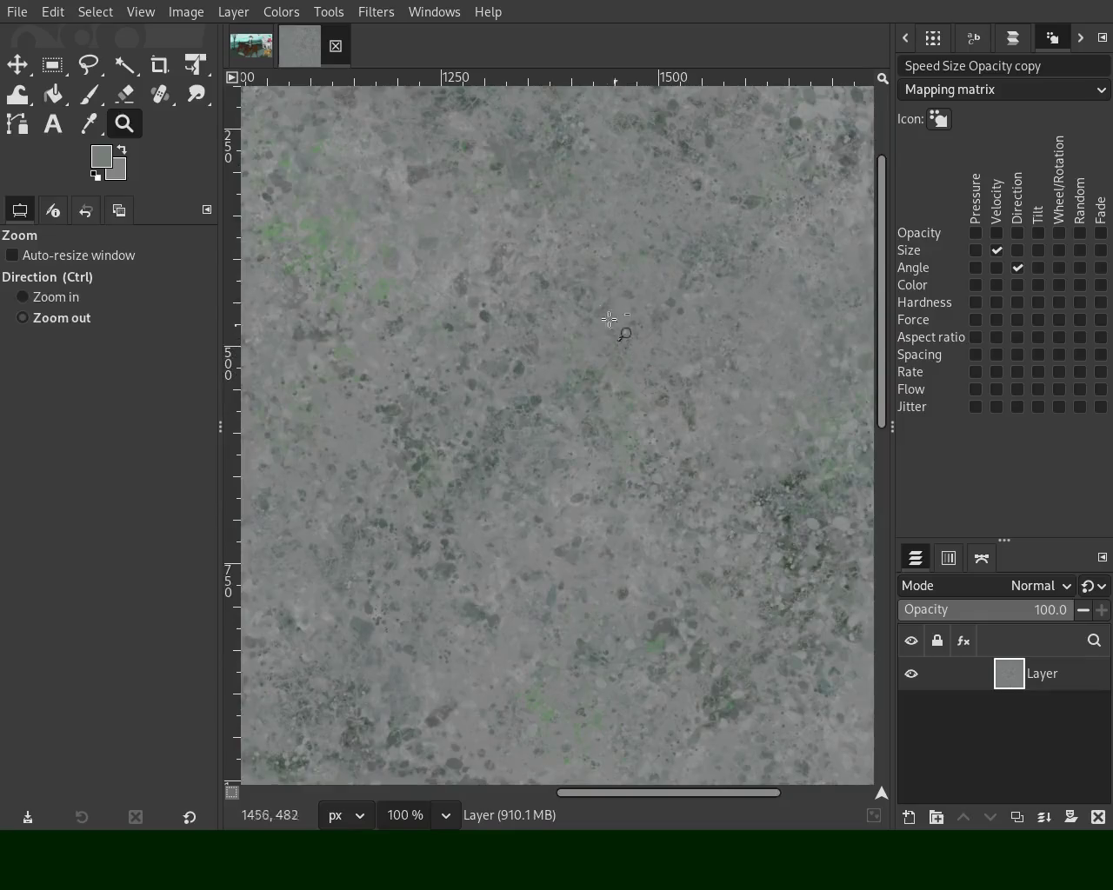
{"action": "left_click", "coordinate": [87, 93]}
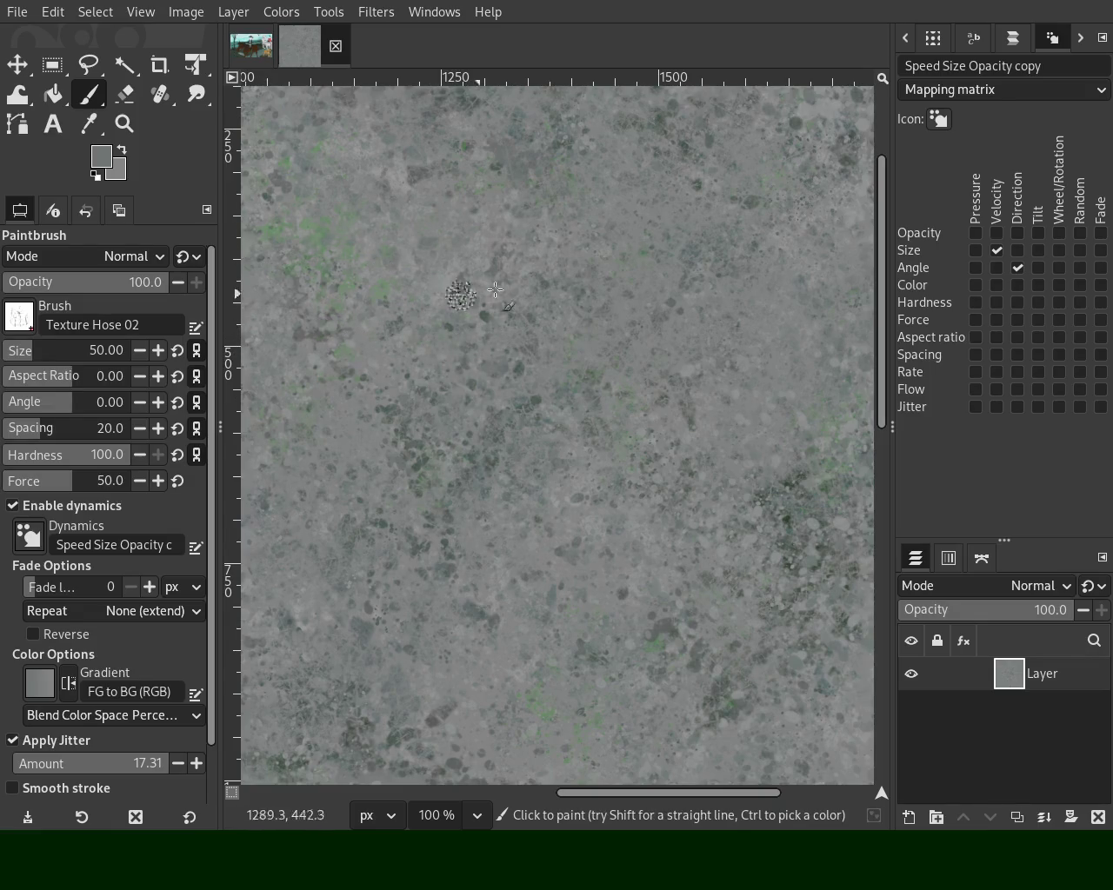
Paint speckles along the right edge, then sample a darker and then a light grey
{"action": "key", "text": "z"}
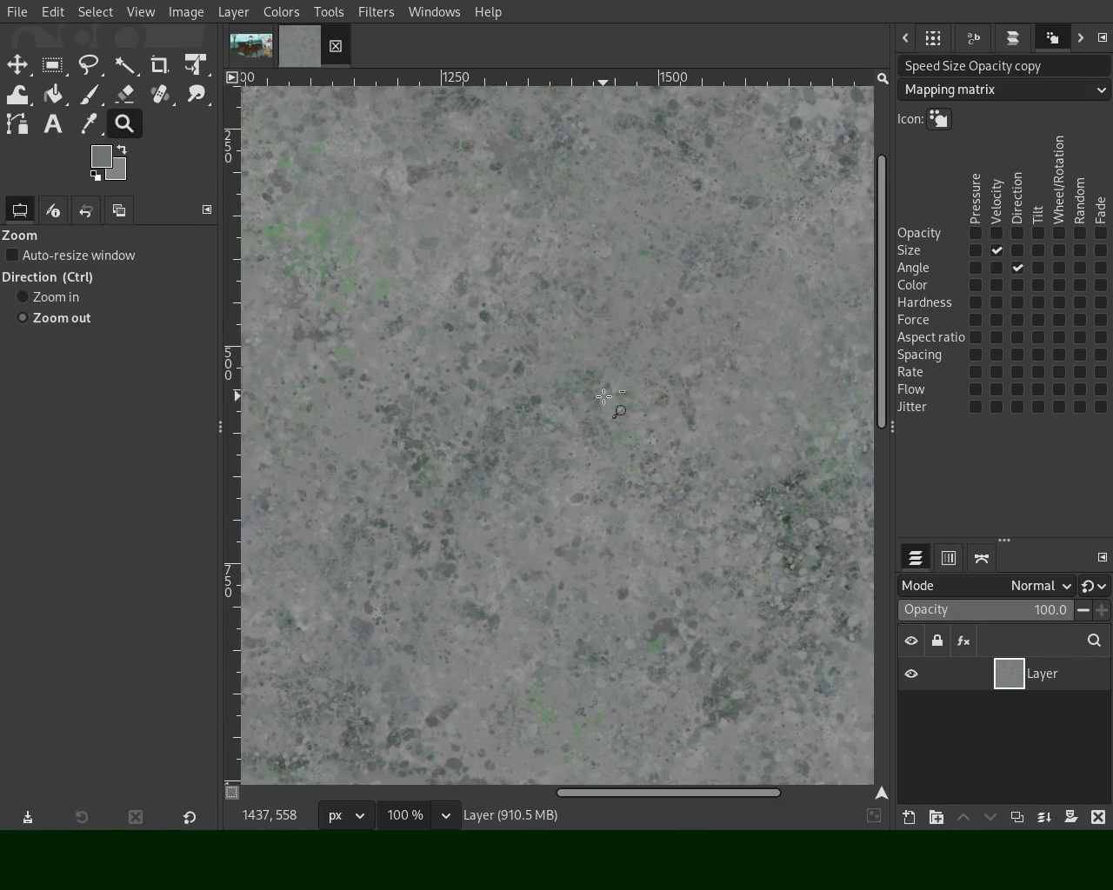
{"action": "left_click", "coordinate": [621, 405], "text": "ctrl"}
{"action": "left_click", "coordinate": [737, 350], "text": "ctrl"}
{"action": "left_click", "coordinate": [737, 349]}
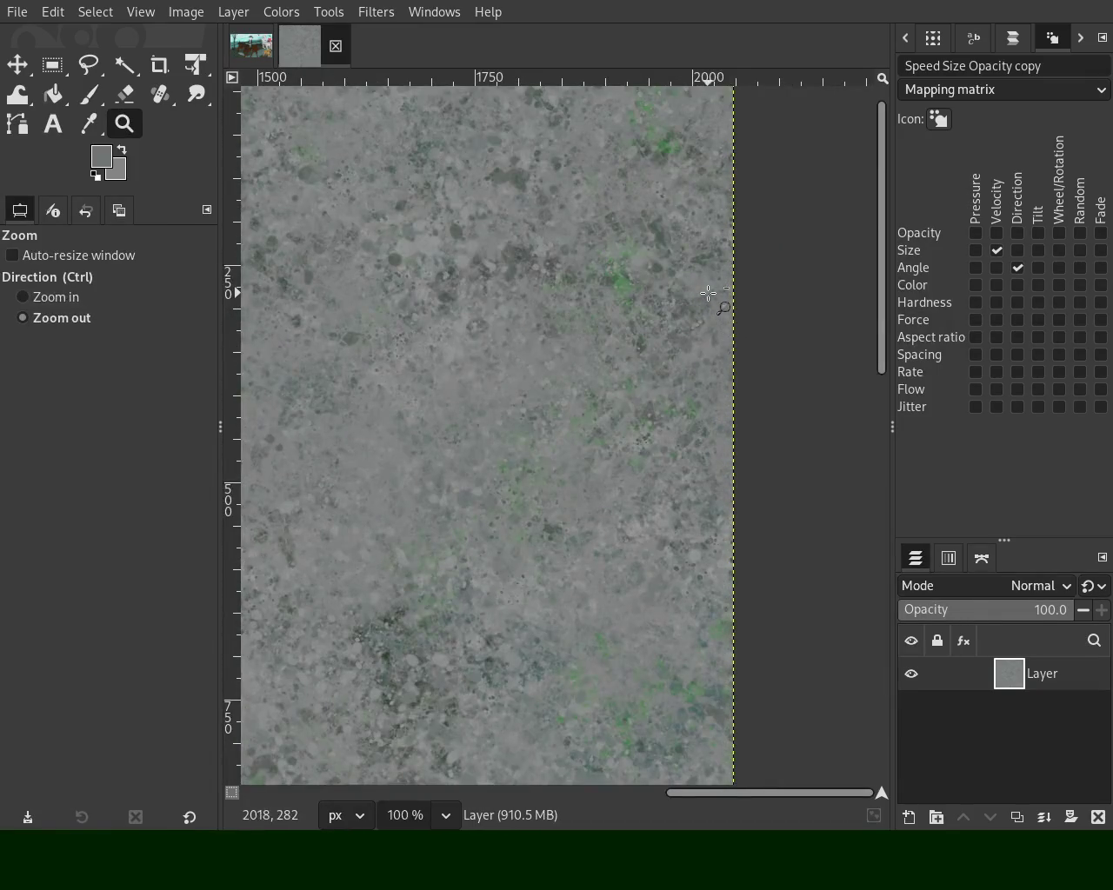
{"action": "left_click", "coordinate": [618, 231], "text": "ctrl"}
{"action": "left_click", "coordinate": [617, 232]}
{"action": "left_click", "coordinate": [617, 231]}
{"action": "left_click", "coordinate": [617, 231]}
{"action": "left_click", "coordinate": [618, 231], "text": "ctrl"}
{"action": "scroll", "coordinate": [335, 191], "scroll_direction": "left", "scroll_amount": 3}
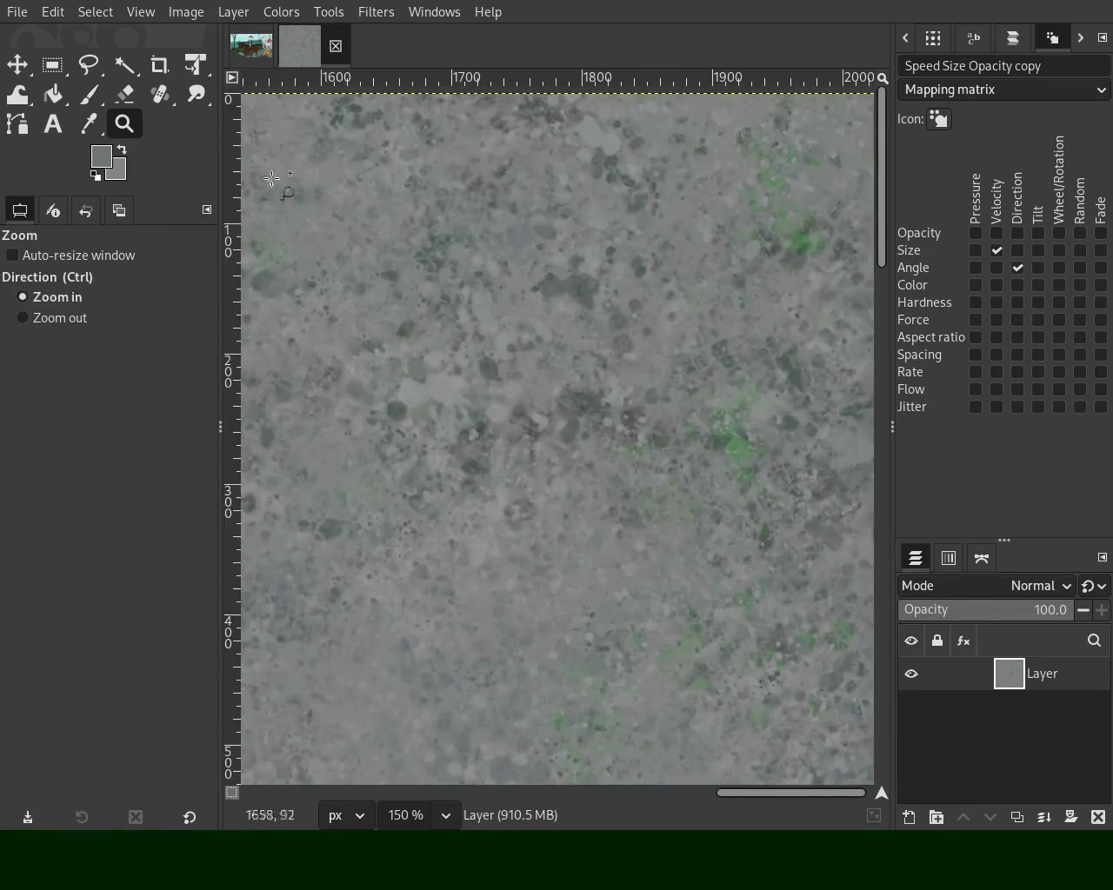
{"action": "left_click", "coordinate": [93, 95]}
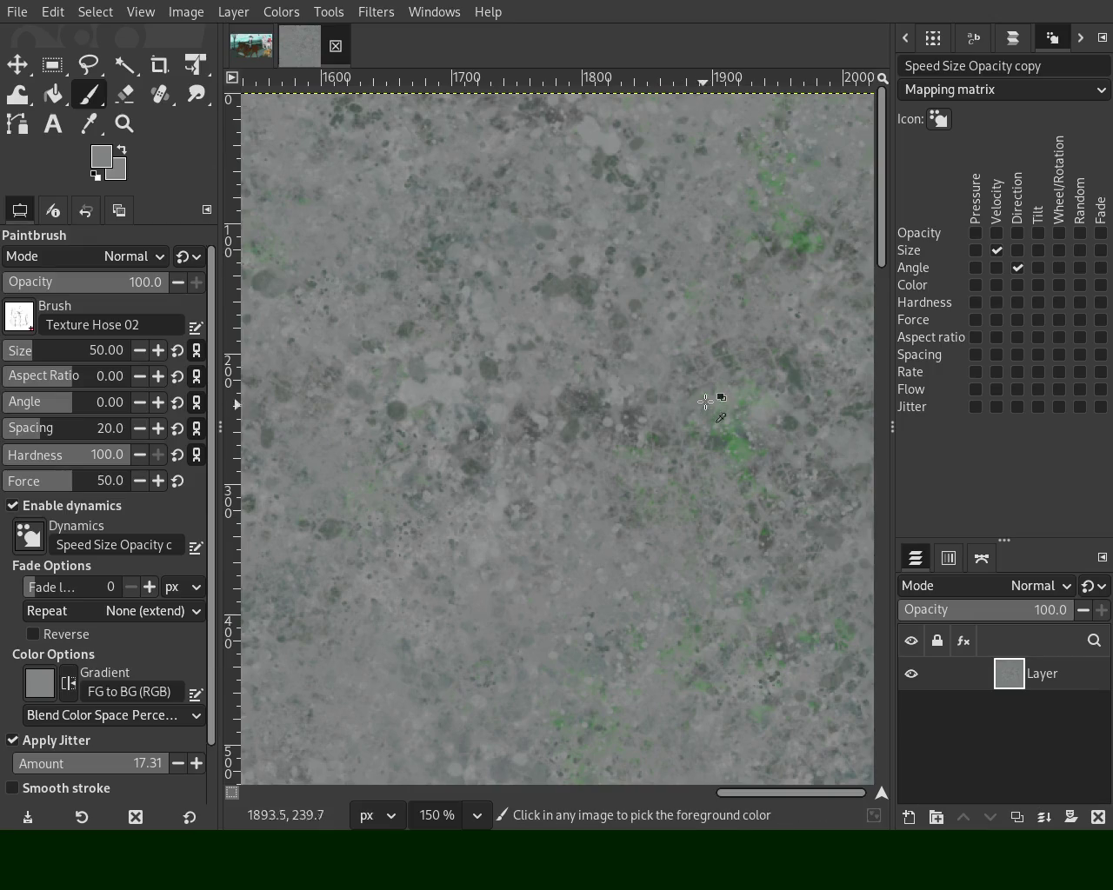
{"action": "left_click", "coordinate": [733, 327], "text": "ctrl"}
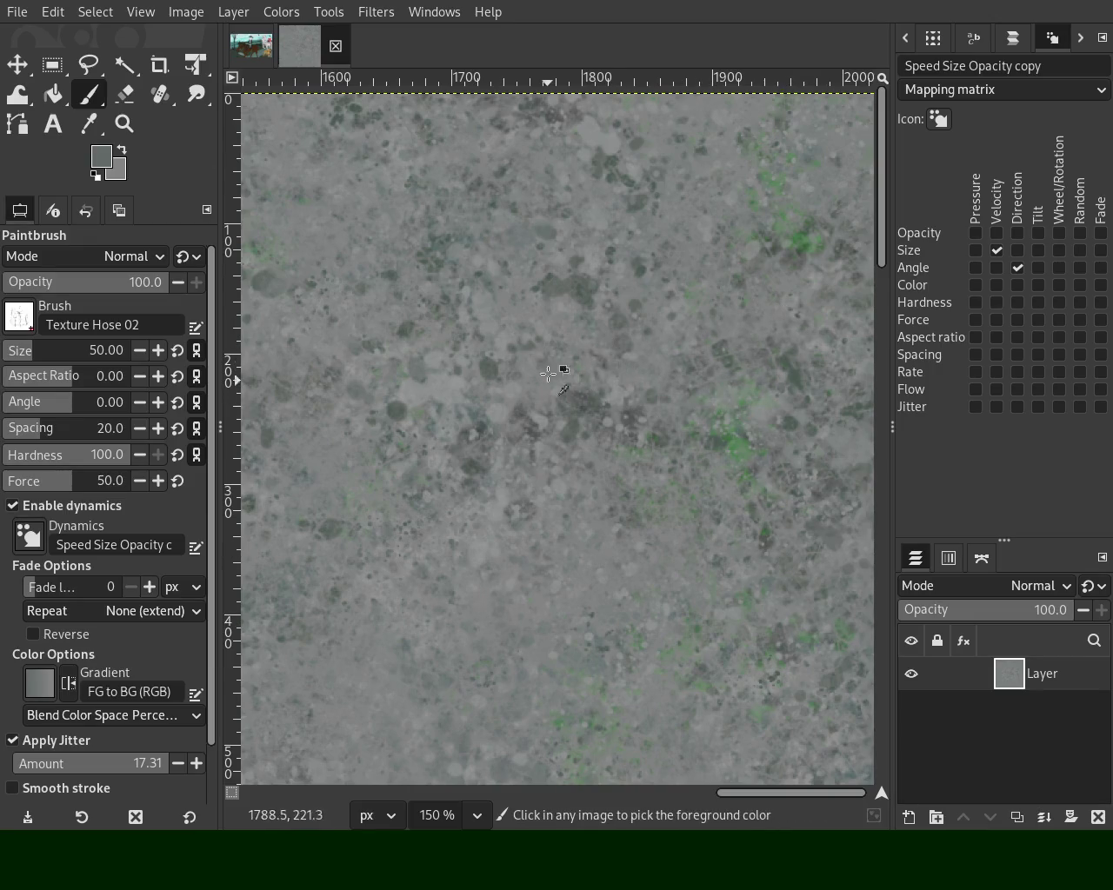
{"action": "left_click", "coordinate": [478, 380], "text": "ctrl"}
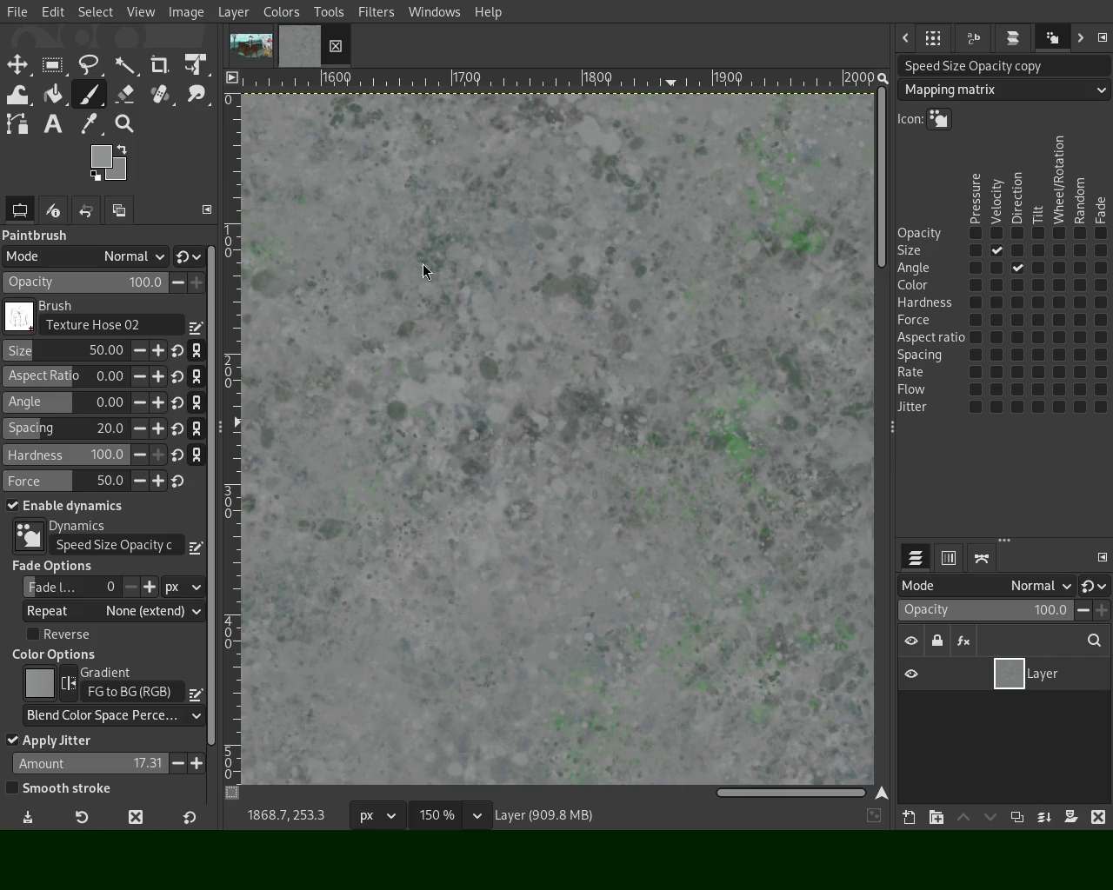
Zoom and scroll around to survey the right edge of the stone texture
{"action": "left_click", "coordinate": [124, 124]}
{"action": "scroll", "coordinate": [452, 434], "scroll_direction": "down", "scroll_amount": 3}
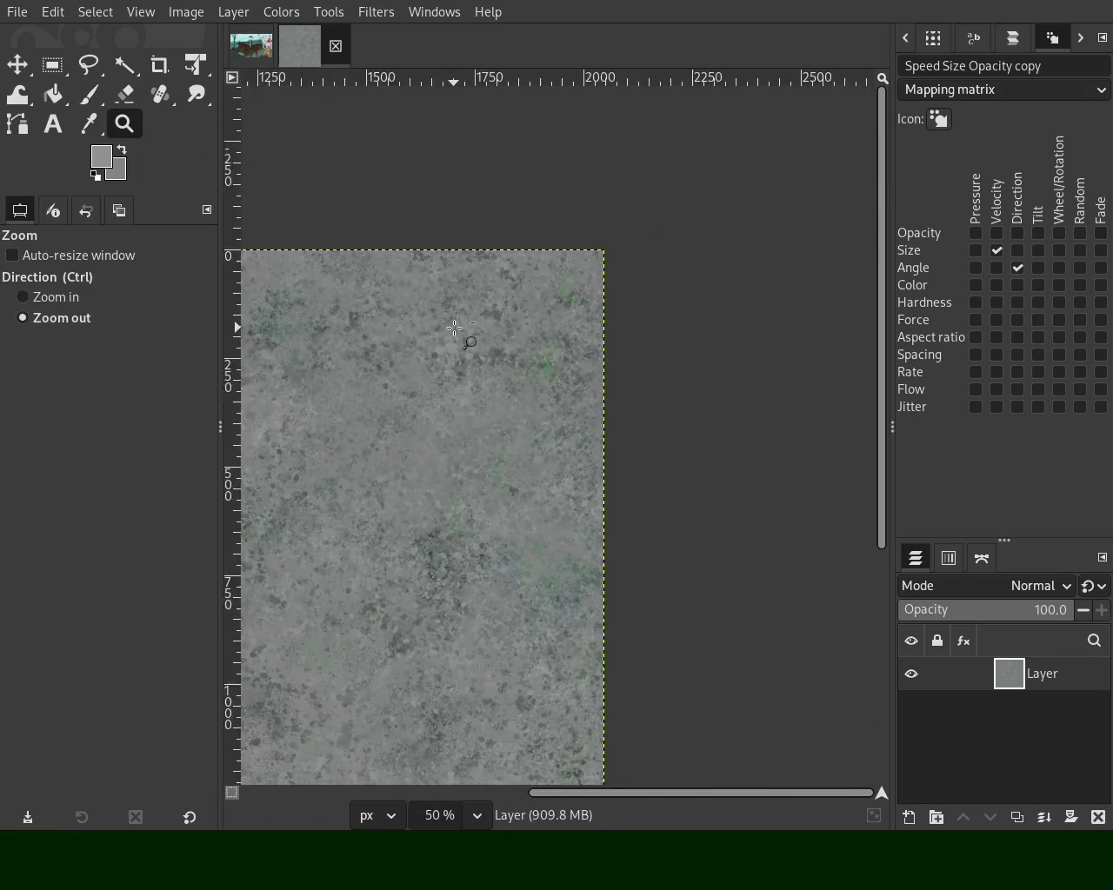
{"action": "scroll", "coordinate": [455, 442], "scroll_direction": "down", "scroll_amount": 2}
{"action": "scroll", "coordinate": [461, 523], "scroll_direction": "up", "scroll_amount": 2}
{"action": "scroll", "coordinate": [461, 522], "scroll_direction": "up", "scroll_amount": 1}
{"action": "scroll", "coordinate": [483, 521], "scroll_direction": "down", "scroll_amount": 1}
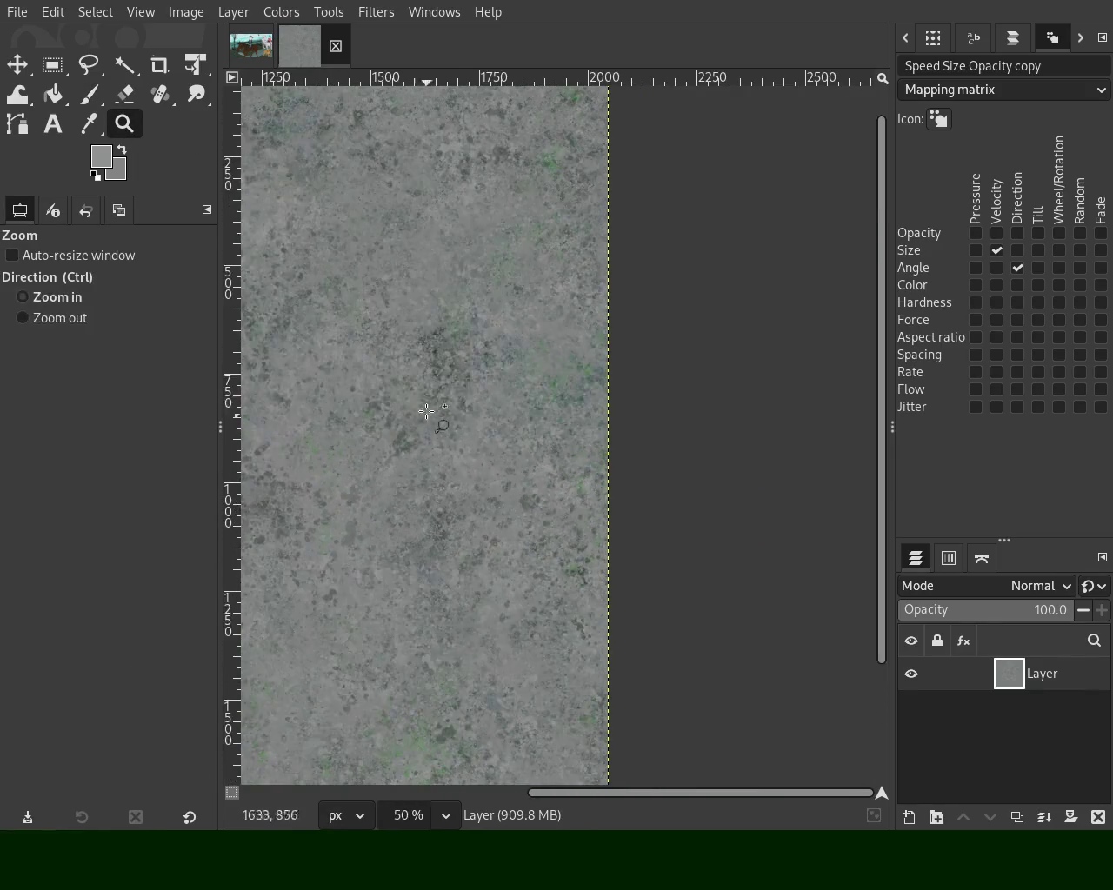
{"action": "scroll", "coordinate": [500, 270], "scroll_direction": "up", "scroll_amount": 1}
{"action": "scroll", "coordinate": [501, 289], "scroll_direction": "up", "scroll_amount": 2}
{"action": "scroll", "coordinate": [486, 291], "scroll_direction": "down", "scroll_amount": 1}
{"action": "scroll", "coordinate": [469, 365], "scroll_direction": "down", "scroll_amount": 1}
{"action": "scroll", "coordinate": [530, 452], "scroll_direction": "up", "scroll_amount": 1}
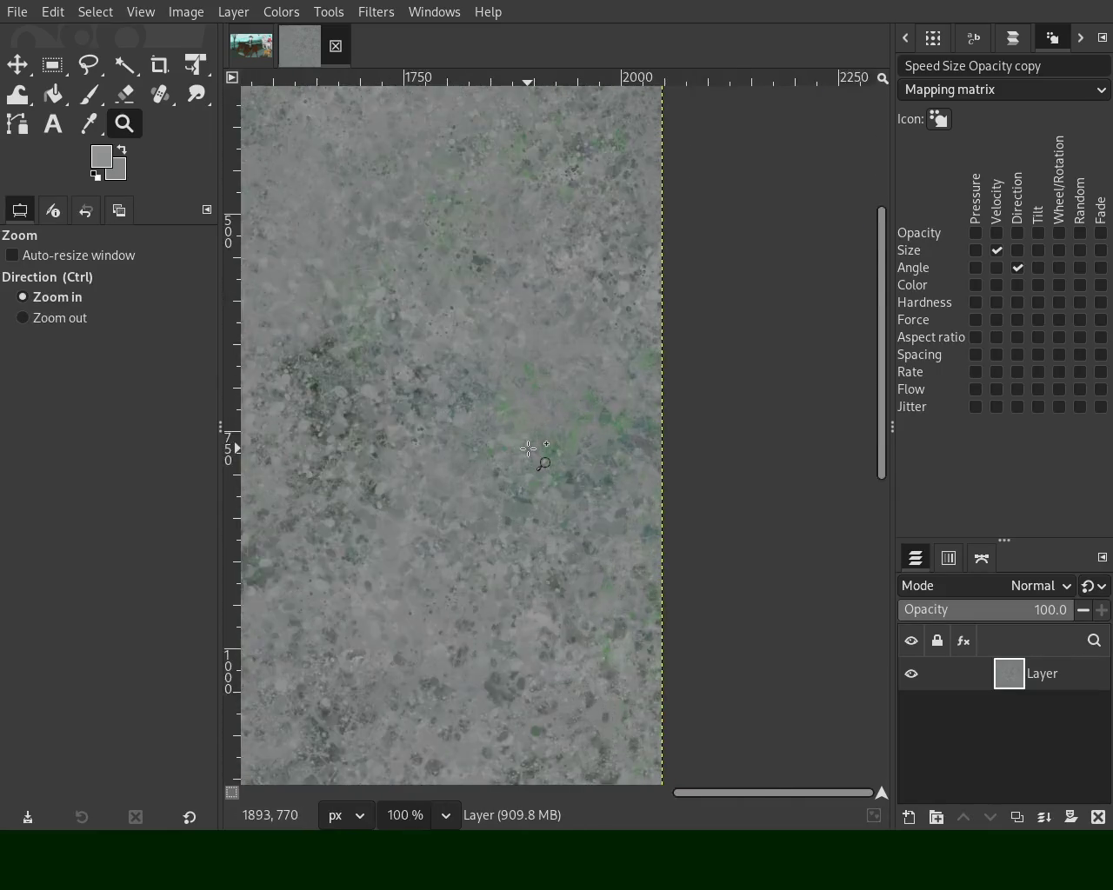
{"action": "scroll", "coordinate": [608, 348], "scroll_direction": "up", "scroll_amount": 2}
{"action": "scroll", "coordinate": [613, 313], "scroll_direction": "down", "scroll_amount": 2}
{"action": "scroll", "coordinate": [612, 309], "scroll_direction": "up", "scroll_amount": 1}
{"action": "scroll", "coordinate": [608, 391], "scroll_direction": "down", "scroll_amount": 2}
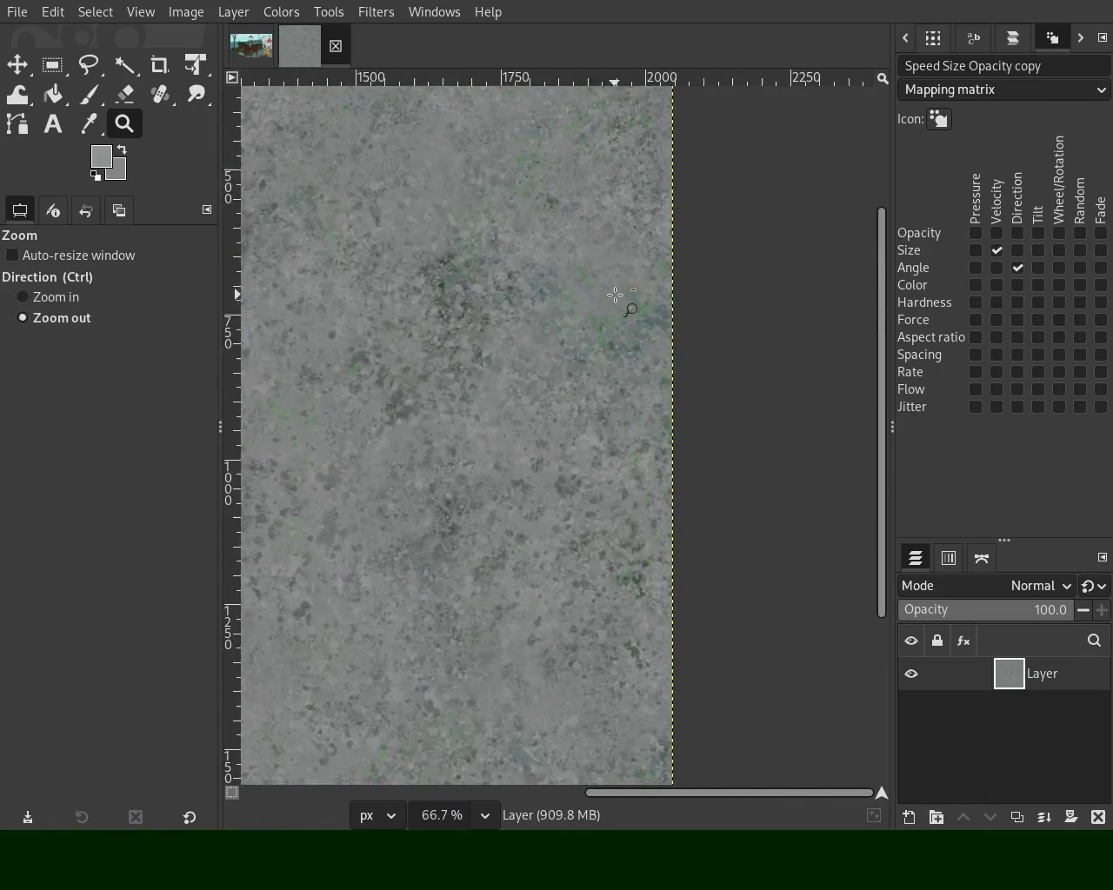
{"action": "scroll", "coordinate": [583, 522], "scroll_direction": "up", "scroll_amount": 1}
{"action": "scroll", "coordinate": [588, 467], "scroll_direction": "up", "scroll_amount": 1}
Sample a darker tone and paint mottled patches with the brush at size 128
{"action": "left_click", "coordinate": [88, 94]}
{"action": "left_click", "coordinate": [495, 365], "text": "ctrl"}
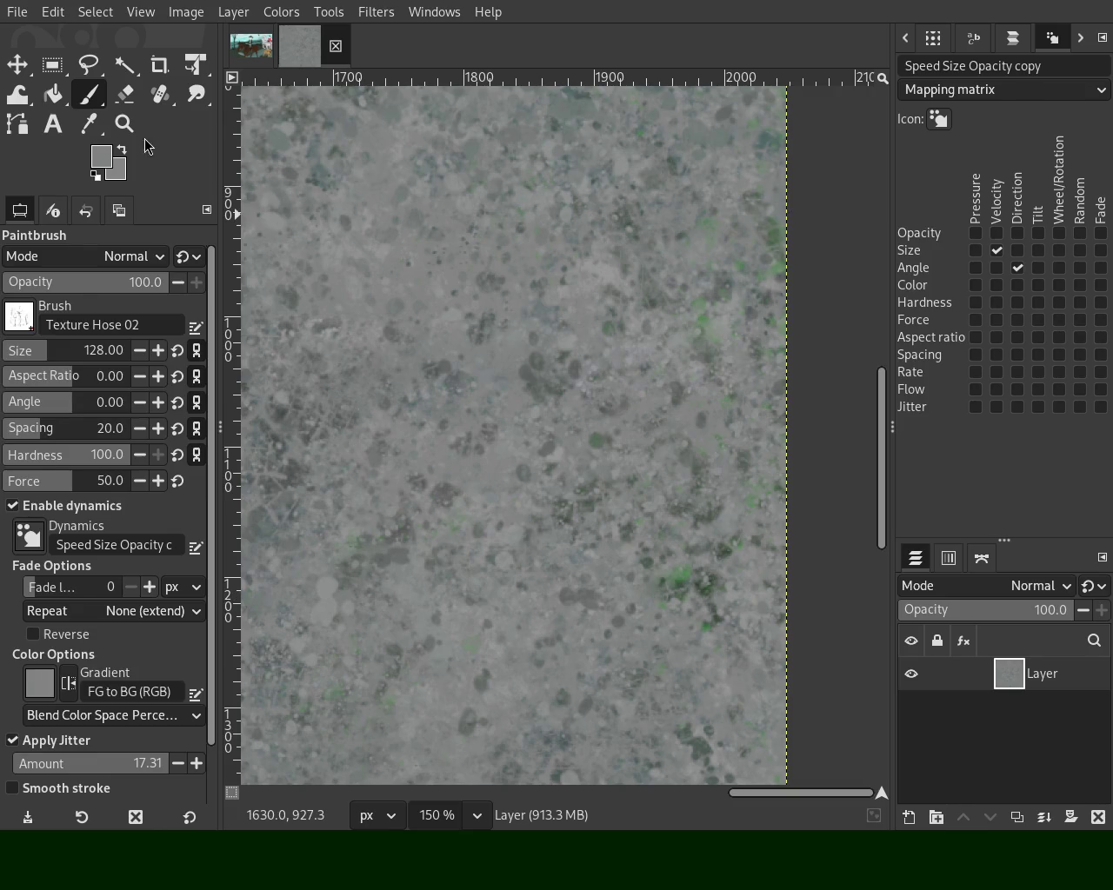
{"action": "left_click", "coordinate": [124, 123]}
{"action": "scroll", "coordinate": [609, 348], "scroll_direction": "down", "scroll_amount": 1}
Zoom in on the lower-right area and stamp textured speckle dabs there
{"action": "scroll", "coordinate": [609, 348], "scroll_direction": "down", "scroll_amount": 3}
{"action": "scroll", "coordinate": [597, 417], "scroll_direction": "down", "scroll_amount": 1}
{"action": "left_click", "coordinate": [580, 589]}
{"action": "double_click", "coordinate": [581, 589]}
{"action": "double_click", "coordinate": [360, 291]}
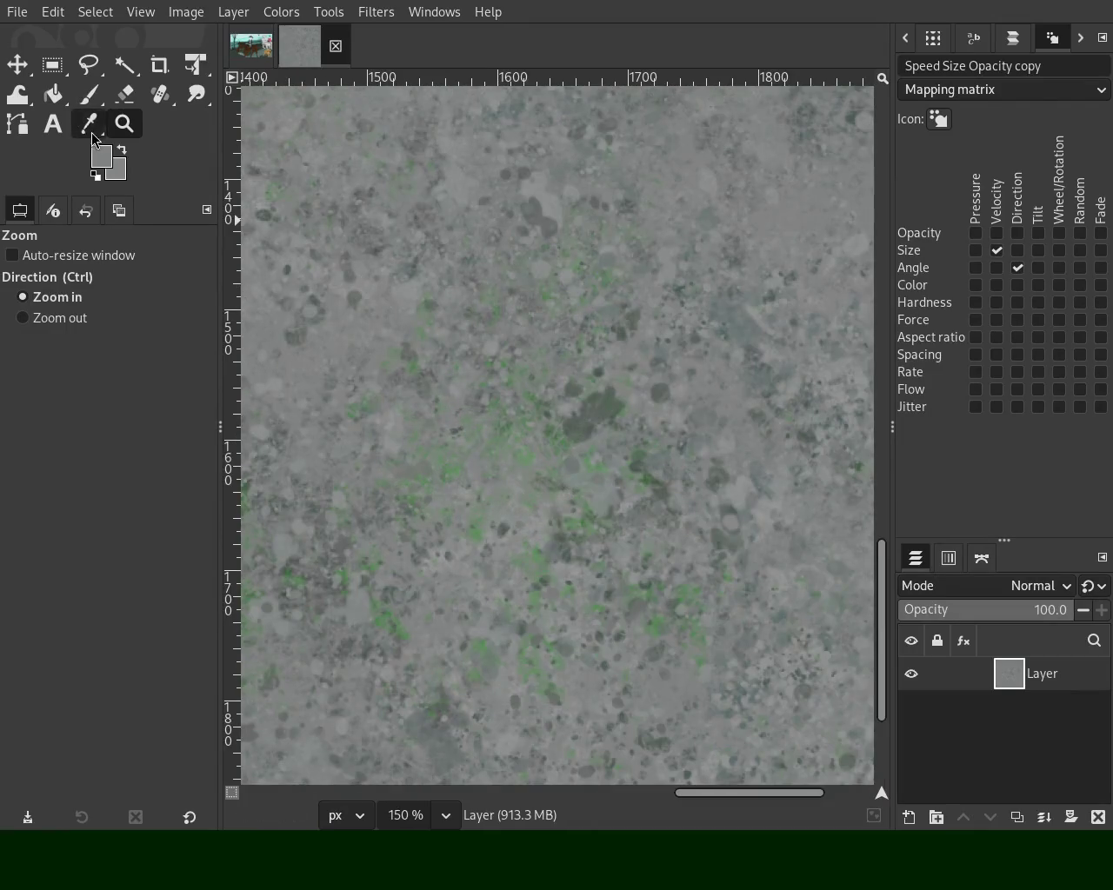
{"action": "left_click", "coordinate": [89, 94]}
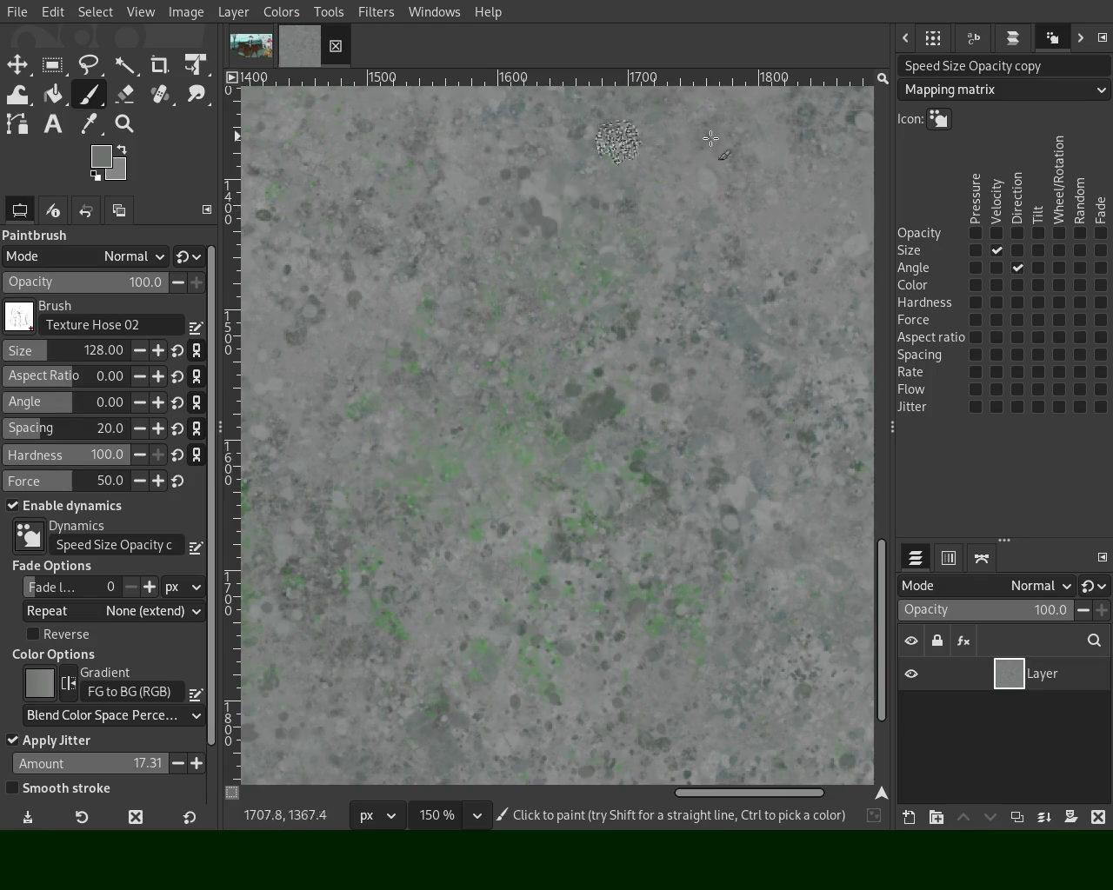
Check the painted area, stamp another dab near the top, and zoom out to 25%
{"action": "key", "text": "z"}
{"action": "left_click", "coordinate": [569, 406]}
{"action": "left_click", "coordinate": [570, 406]}
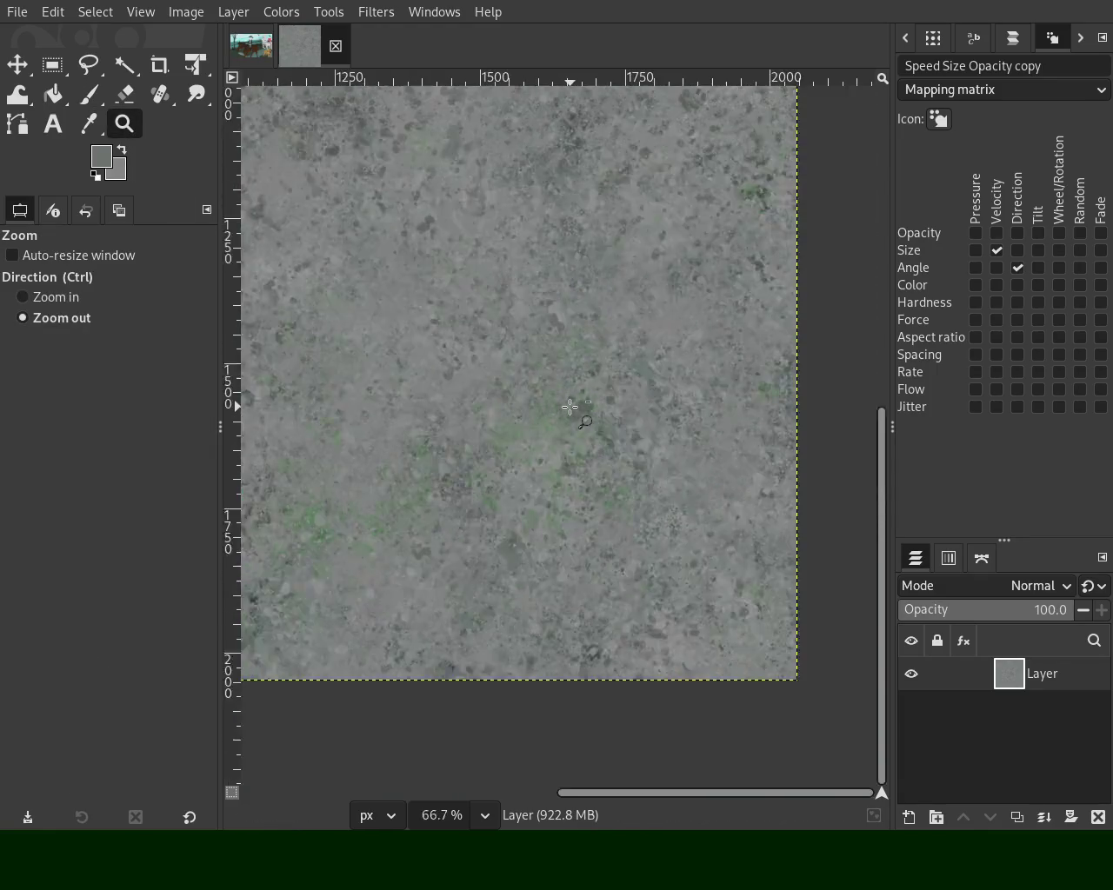
{"action": "left_click", "coordinate": [569, 406]}
{"action": "left_click", "coordinate": [332, 201], "text": "ctrl"}
{"action": "left_click", "coordinate": [88, 94]}
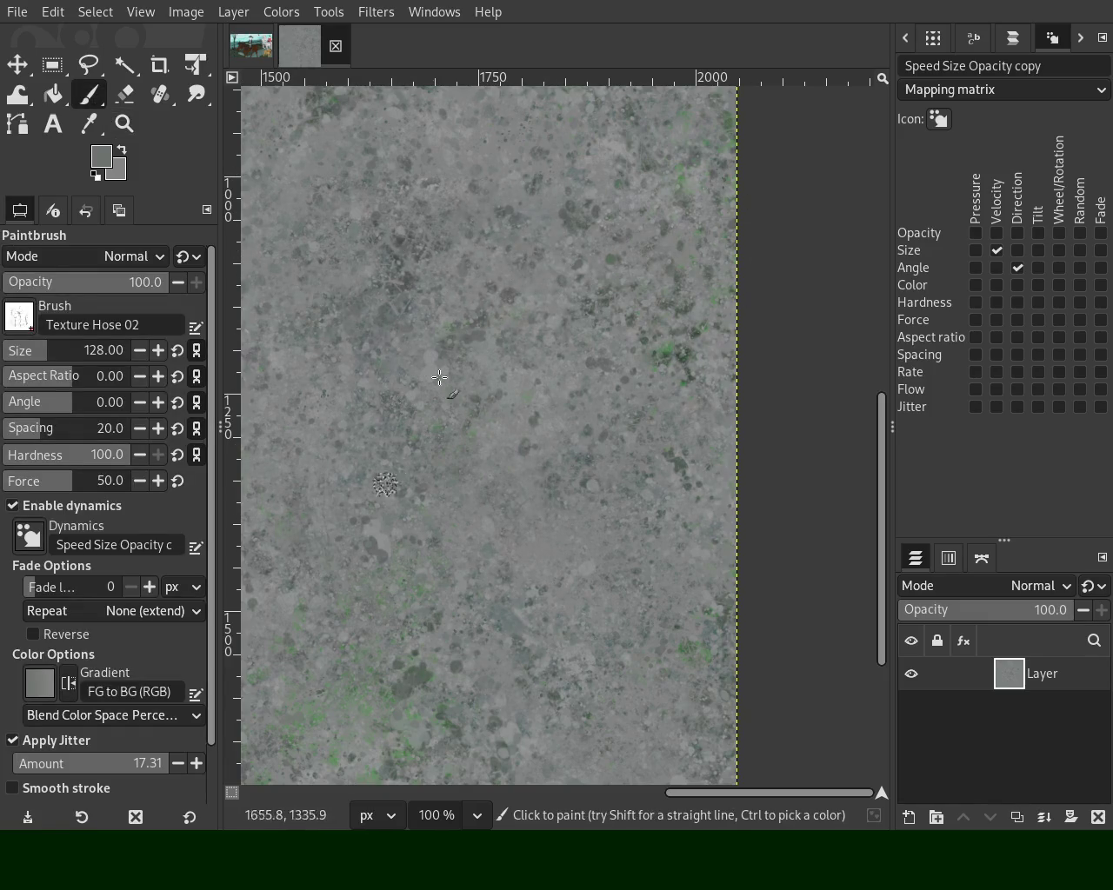
{"action": "left_click", "coordinate": [124, 124]}
{"action": "left_click", "coordinate": [663, 447], "text": "ctrl"}
{"action": "left_click", "coordinate": [596, 219], "text": "ctrl"}
{"action": "left_click", "coordinate": [585, 199]}
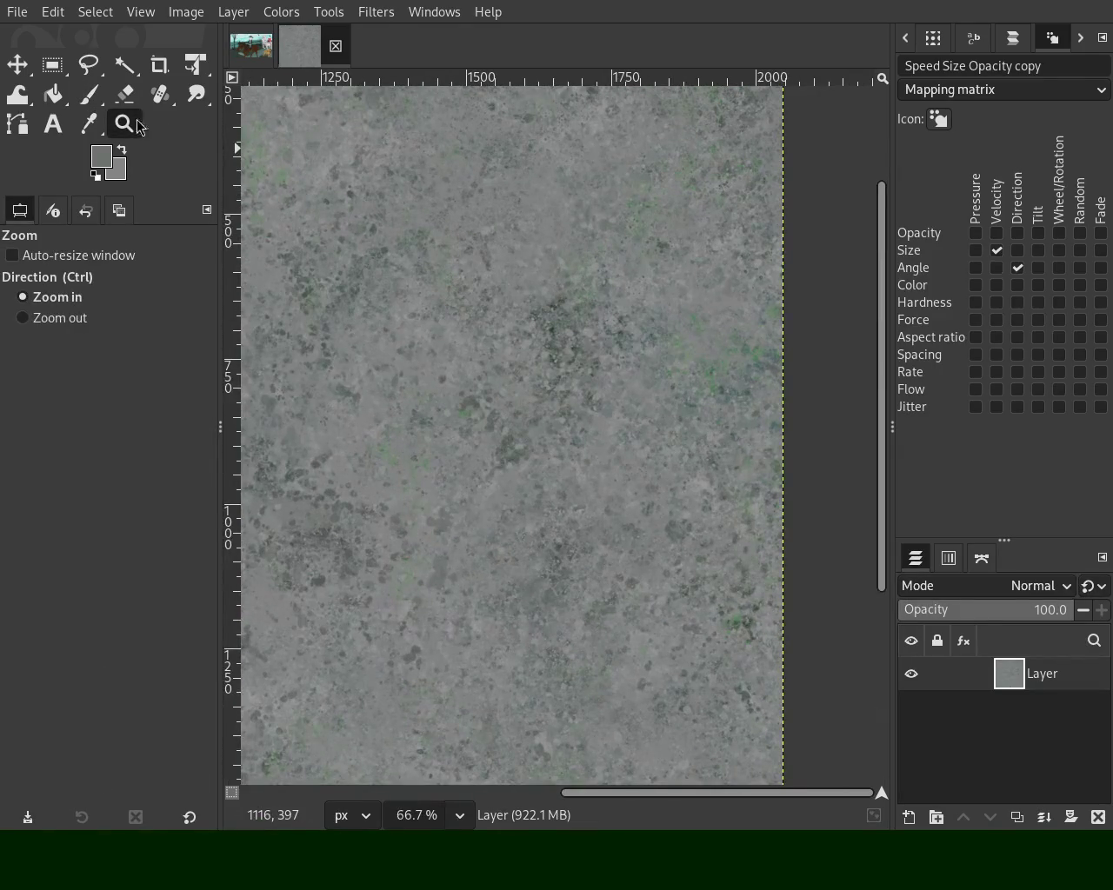
{"action": "key", "text": "p"}
{"action": "left_click", "coordinate": [557, 156]}
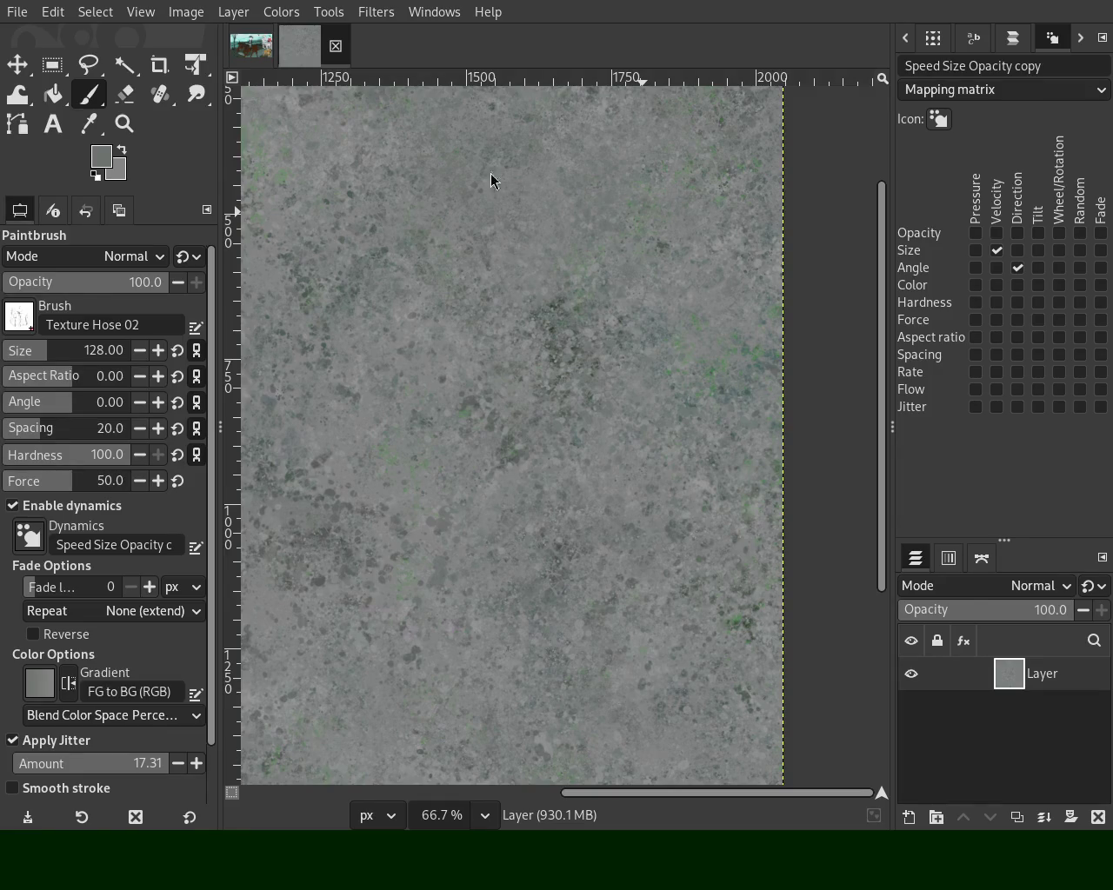
{"action": "left_click", "coordinate": [124, 123]}
{"action": "scroll", "coordinate": [675, 336], "scroll_direction": "down", "scroll_amount": 3}
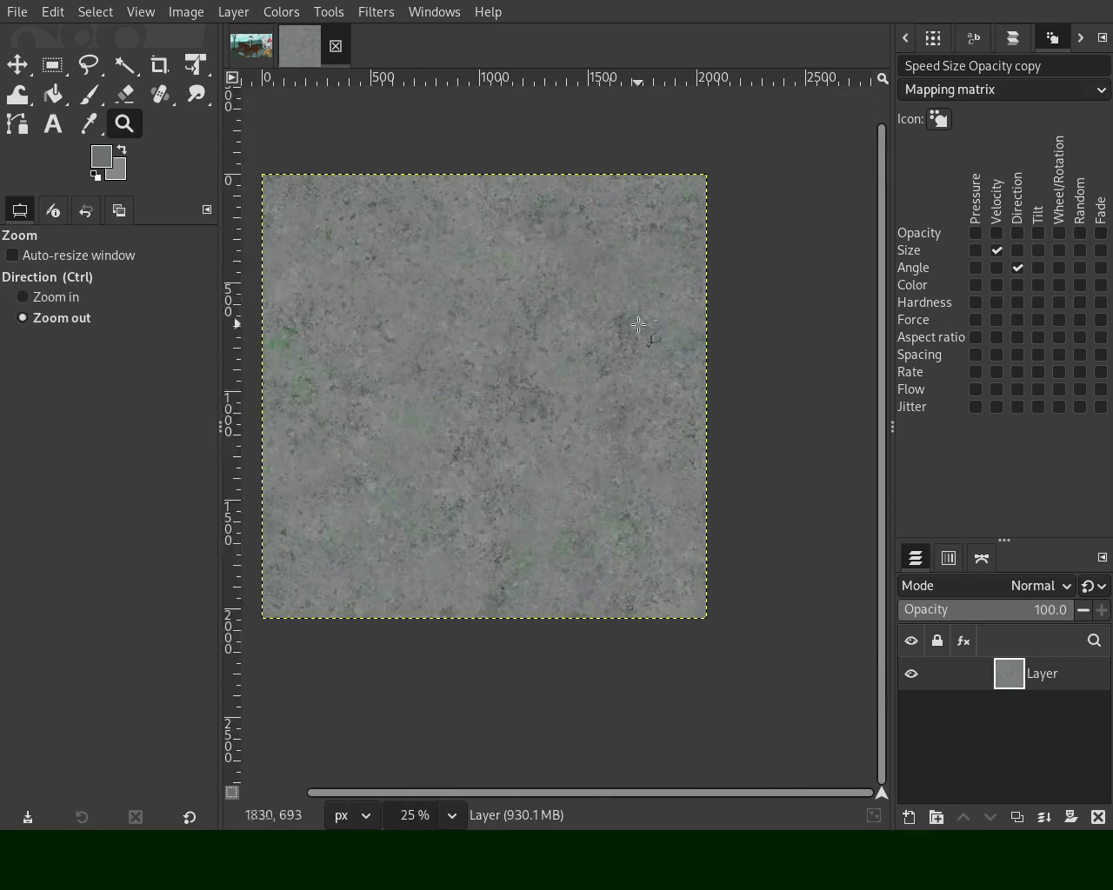
Paint more hose-brush dabs and zoom in on the left part of the texture
{"action": "scroll", "coordinate": [452, 238], "scroll_direction": "up", "scroll_amount": 1}
{"action": "scroll", "coordinate": [452, 238], "scroll_direction": "up", "scroll_amount": 1}
{"action": "left_click", "coordinate": [96, 96]}
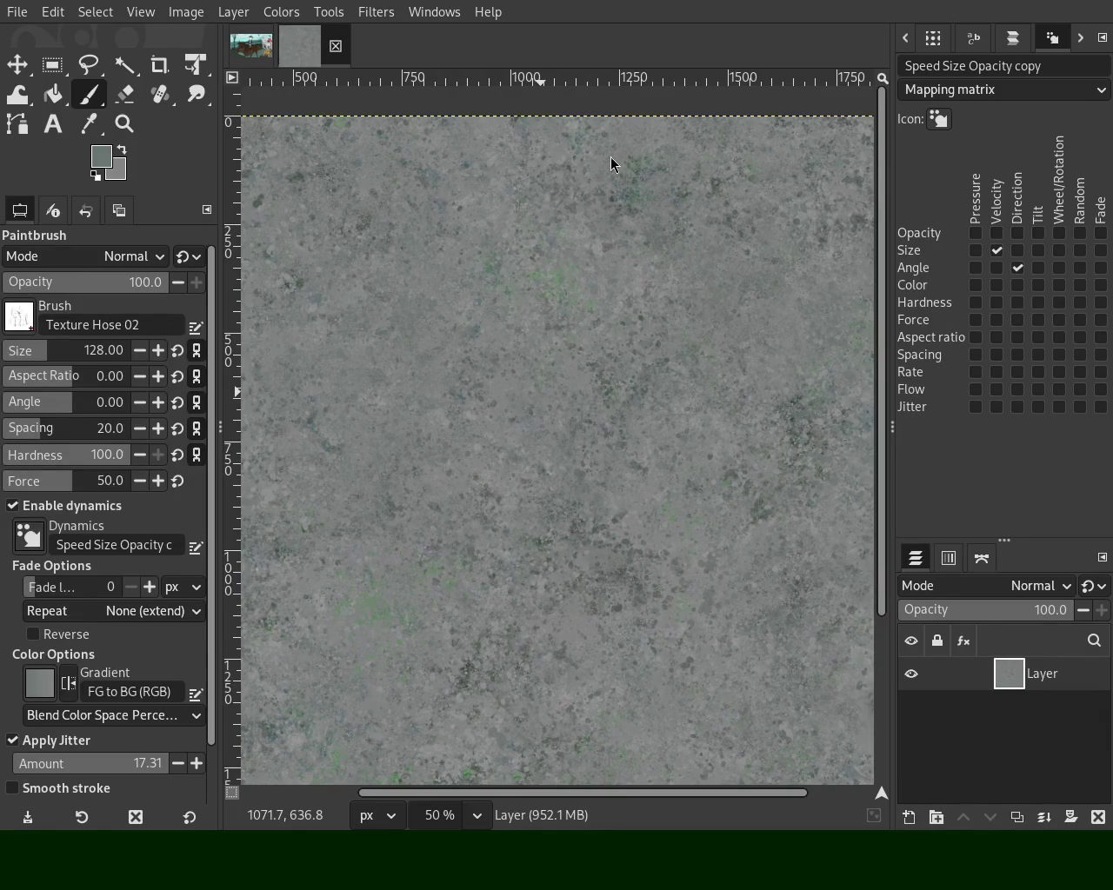
{"action": "left_click", "coordinate": [124, 124]}
{"action": "left_click", "coordinate": [548, 261], "text": "ctrl"}
{"action": "left_click", "coordinate": [402, 447]}
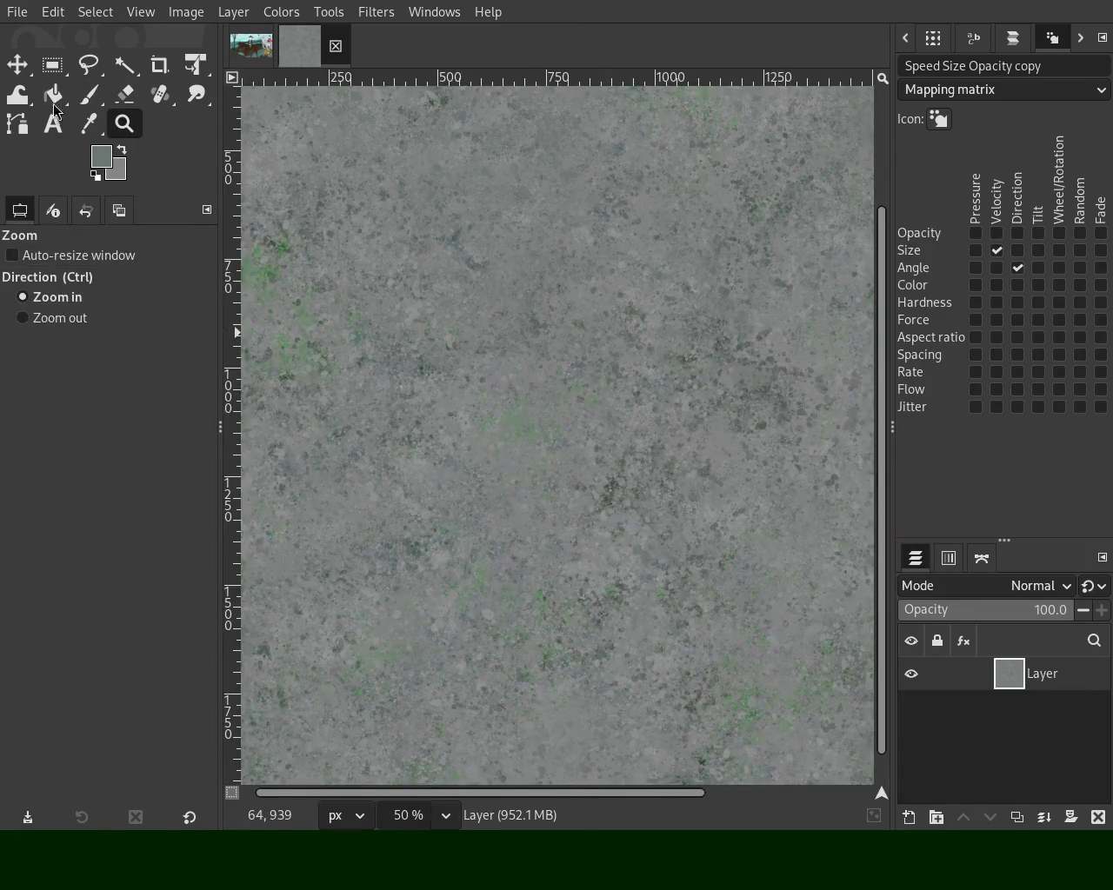
{"action": "left_click", "coordinate": [88, 94]}
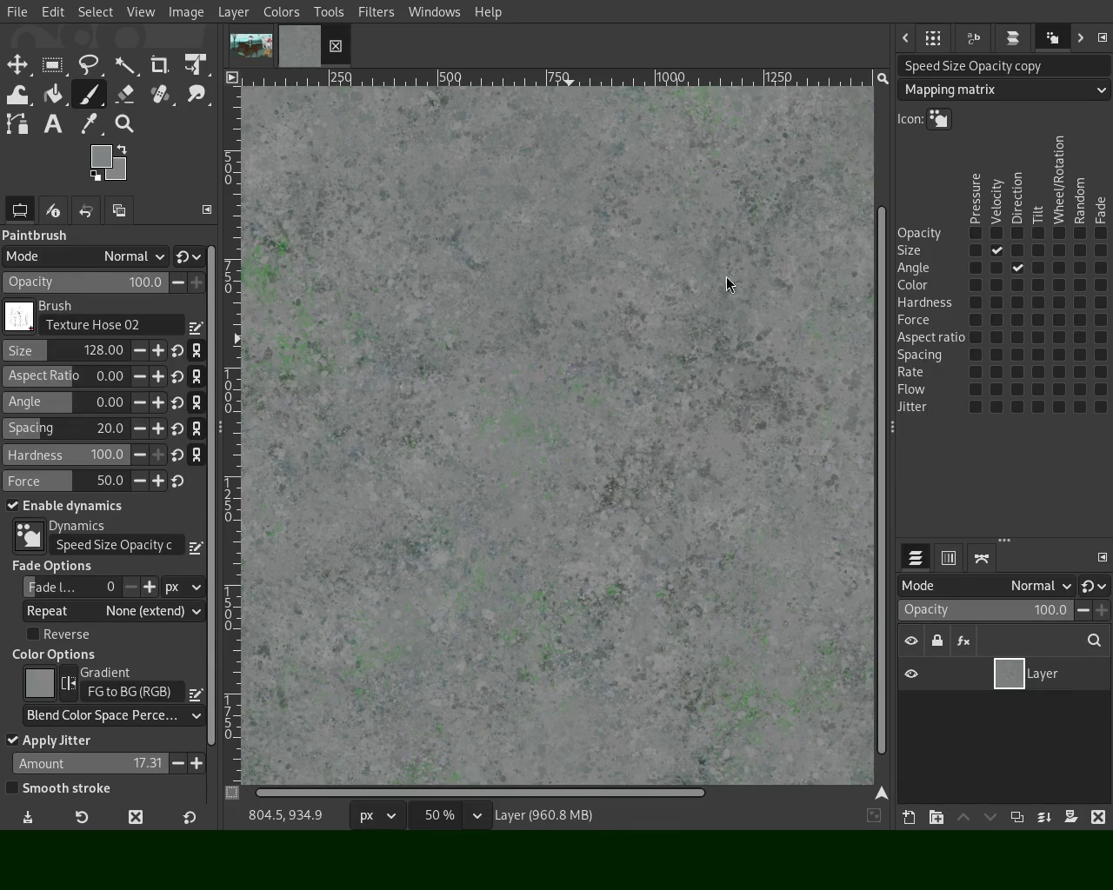
Sample a darker grey and tick Opacity × Velocity in the Dynamics matrix
{"action": "key", "text": "ctrl"}
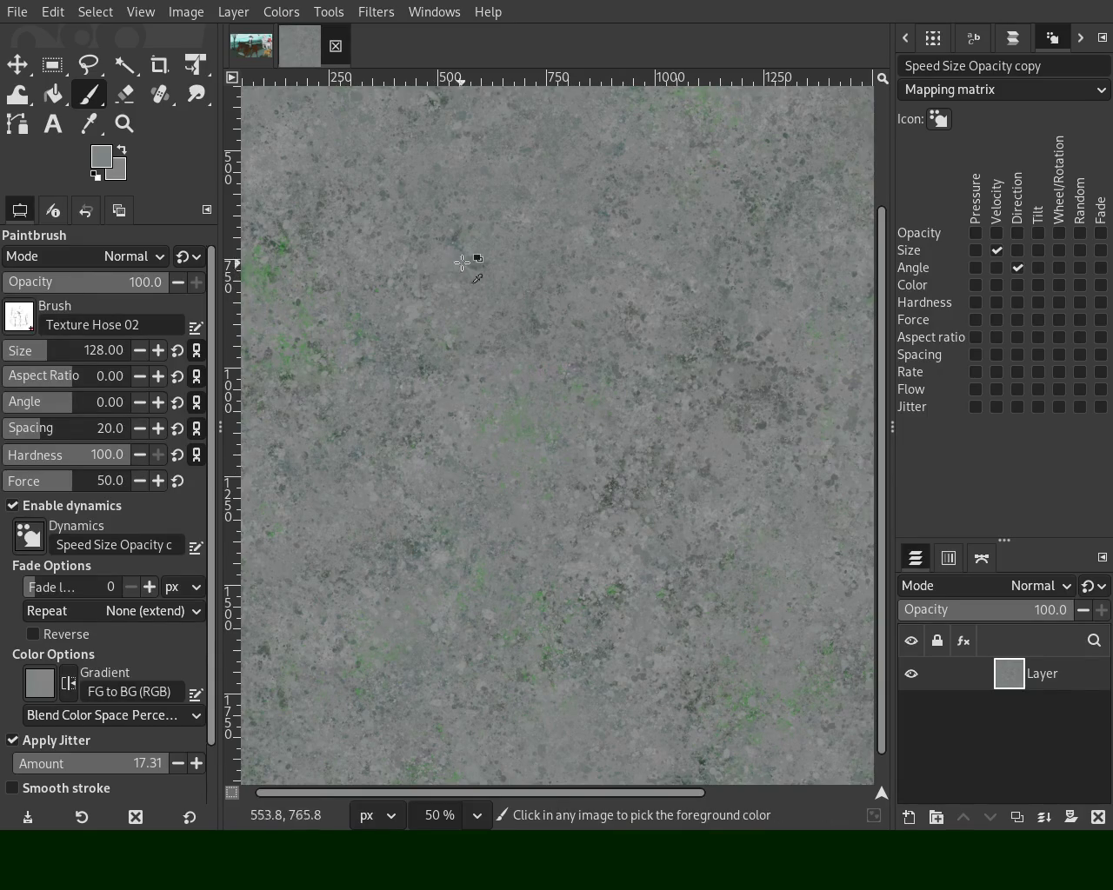
{"action": "left_click", "coordinate": [457, 237], "text": "ctrl"}
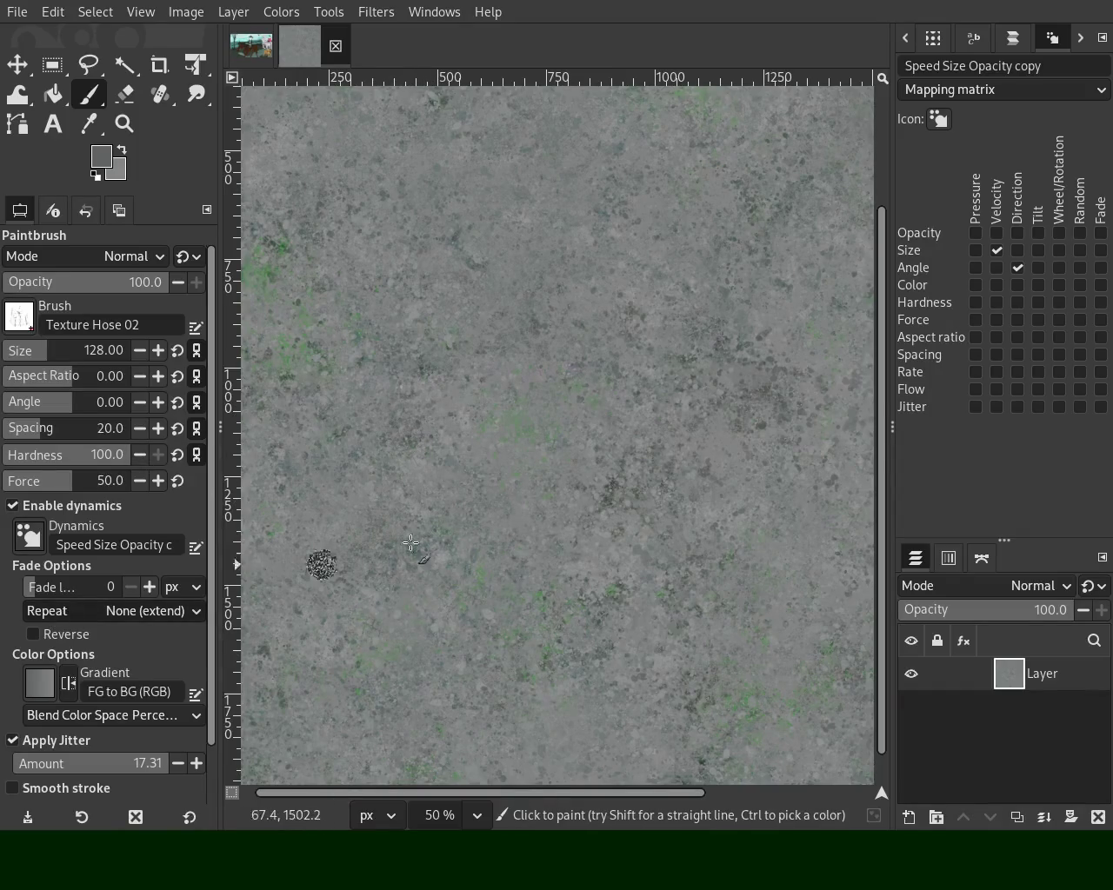
{"action": "left_click", "coordinate": [996, 233]}
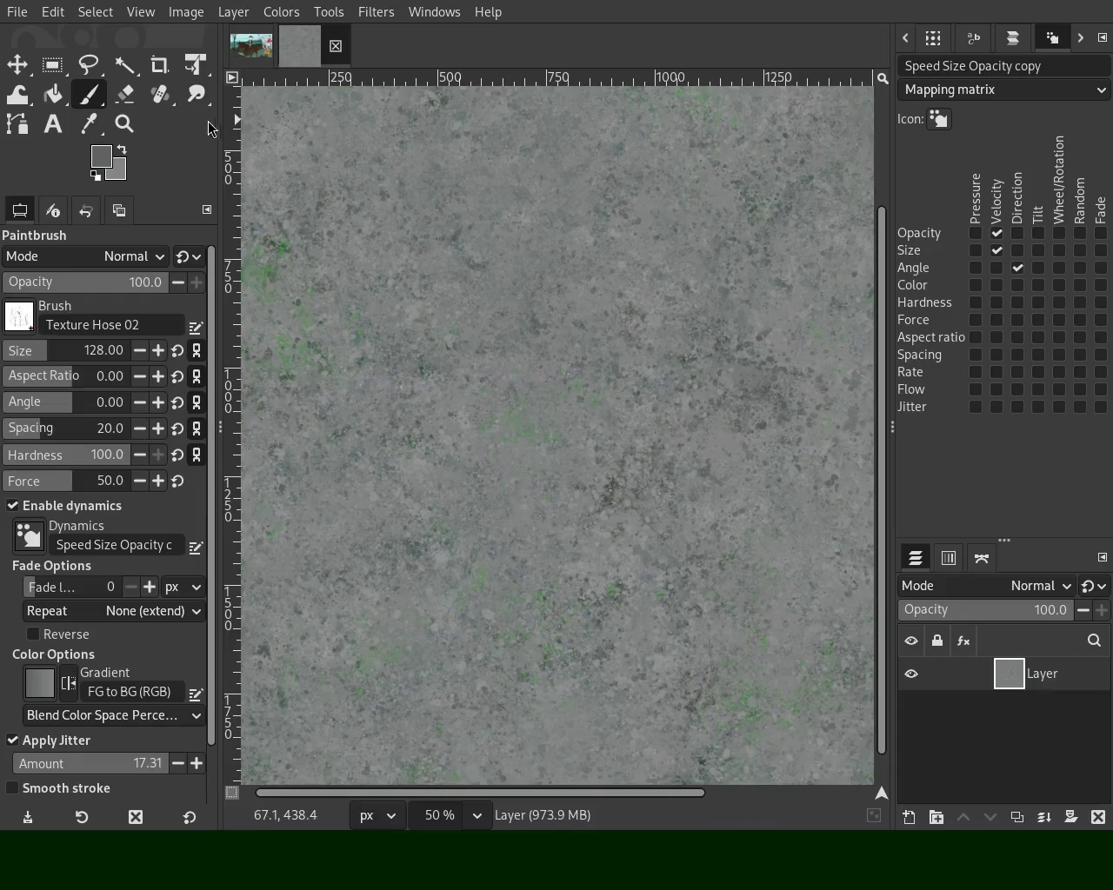
{"action": "left_click", "coordinate": [123, 123]}
{"action": "scroll", "coordinate": [492, 367], "scroll_direction": "down", "scroll_amount": 1}
{"action": "scroll", "coordinate": [446, 256], "scroll_direction": "down", "scroll_amount": 2}
{"action": "scroll", "coordinate": [447, 255], "scroll_direction": "up", "scroll_amount": 2}
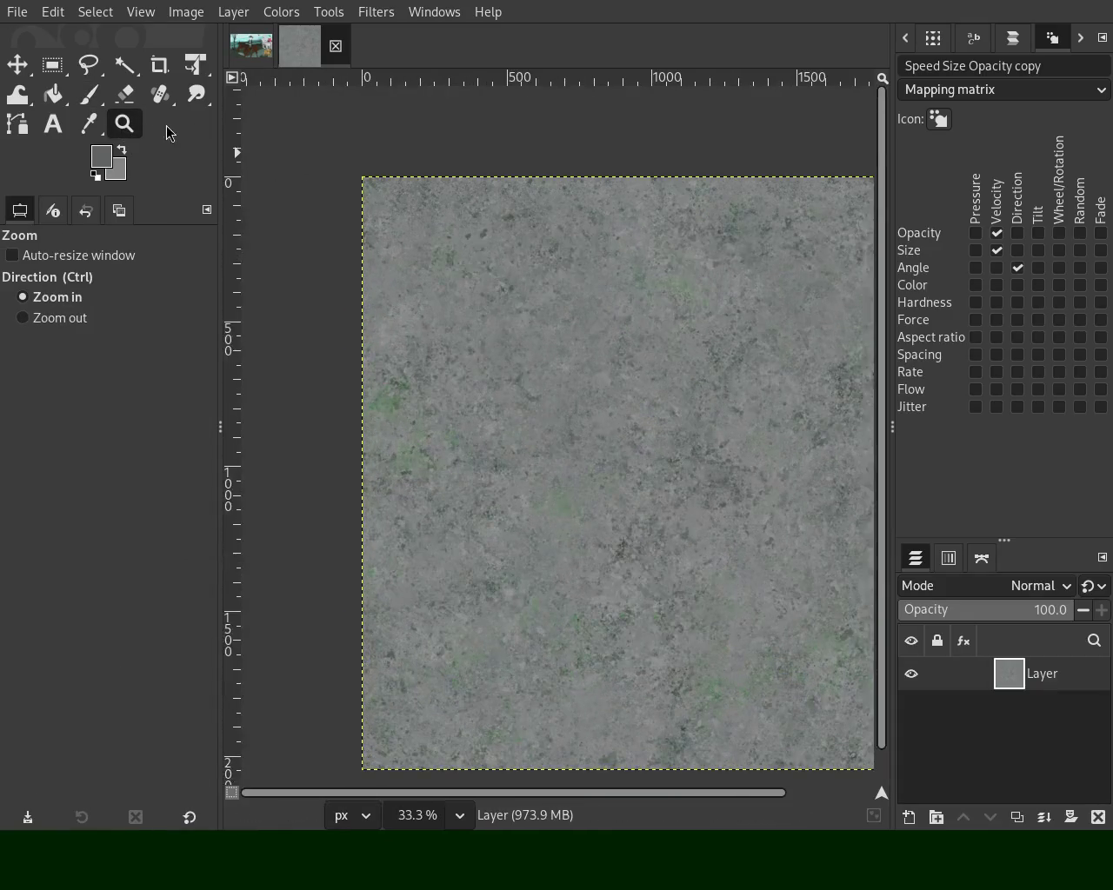
Paint Texture Hose 02 strokes across the canvas, zooming in to check detail
{"action": "left_click", "coordinate": [97, 103]}
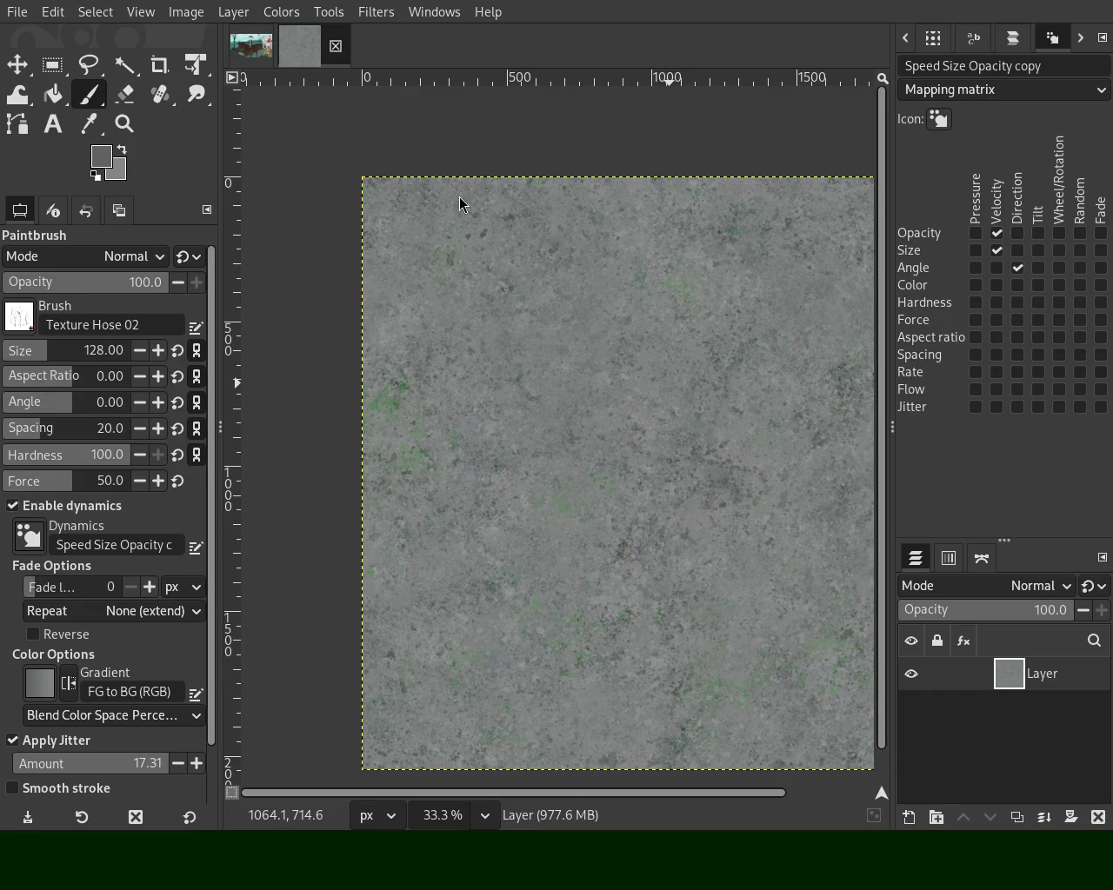
{"action": "key", "text": "z"}
{"action": "left_click", "coordinate": [556, 374], "text": "ctrl"}
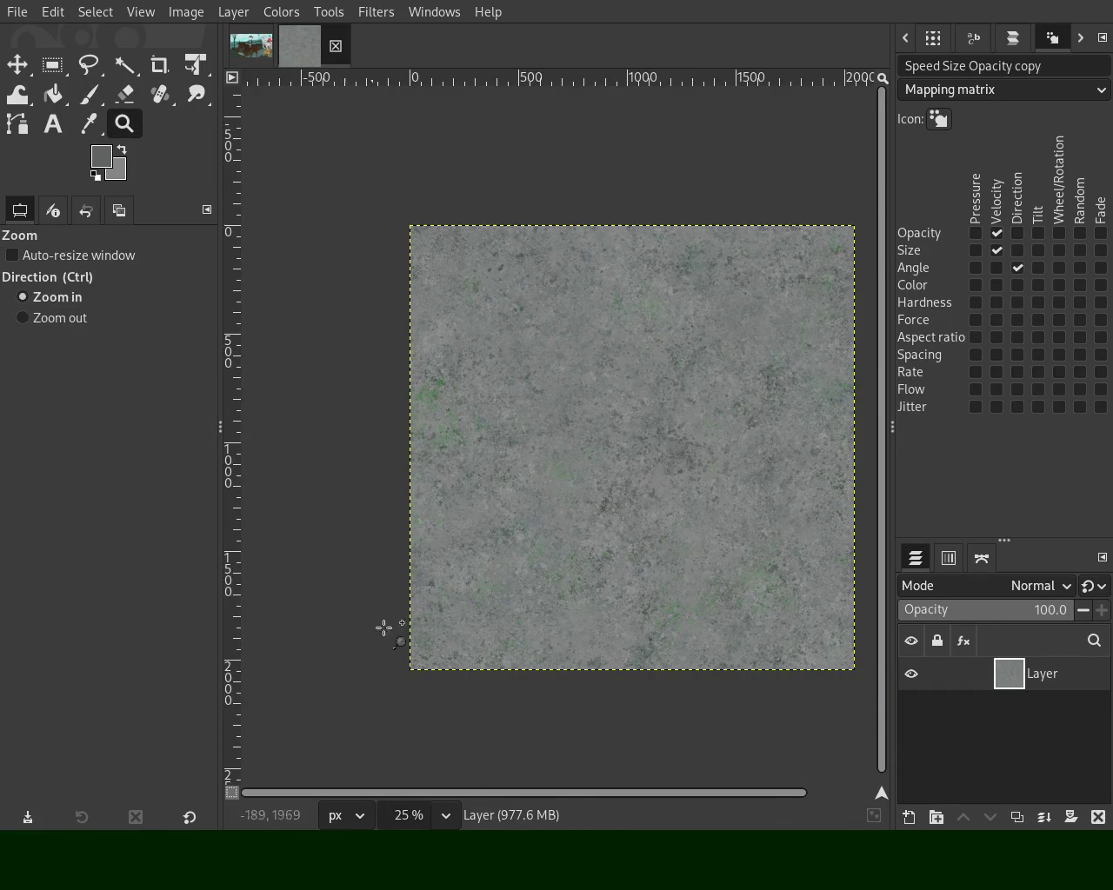
{"action": "left_click", "coordinate": [381, 632]}
{"action": "left_click", "coordinate": [509, 470], "text": "ctrl"}
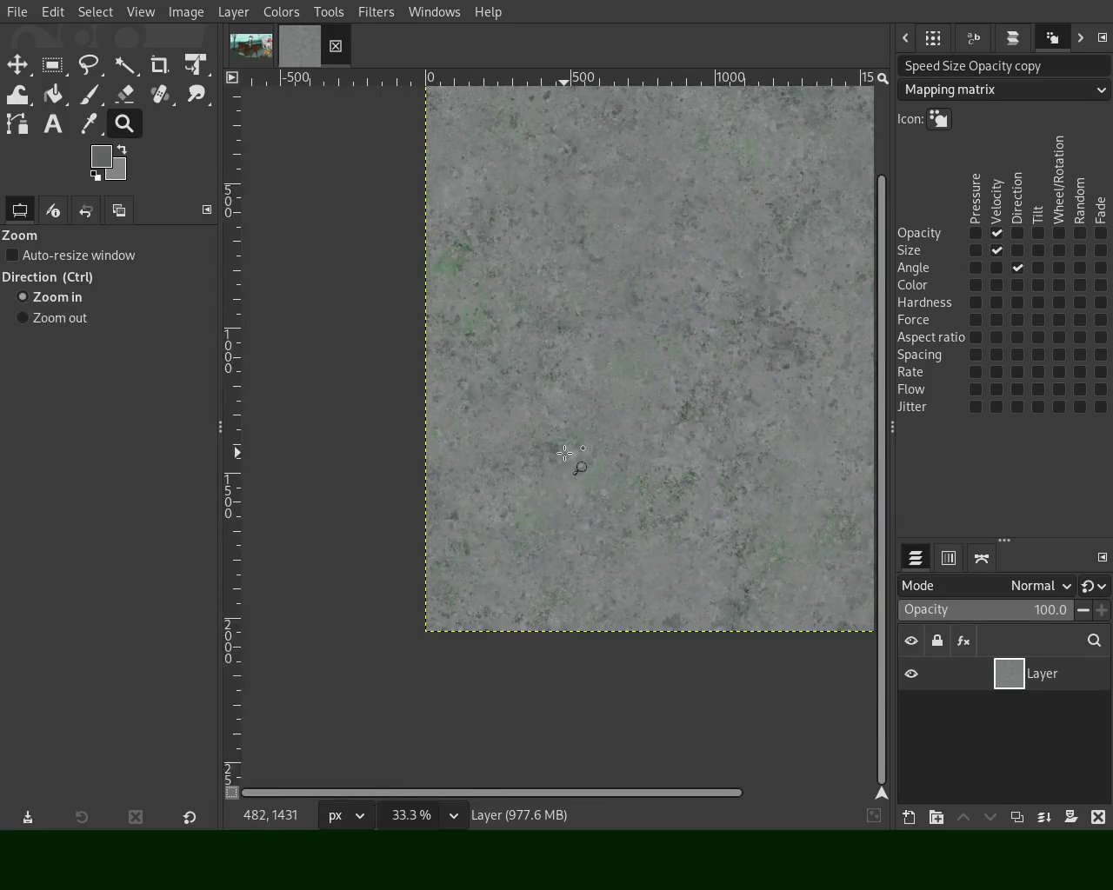
{"action": "left_click", "coordinate": [564, 453]}
Paint further mottled strokes, then zoom out to view the whole image
{"action": "key", "text": "p"}
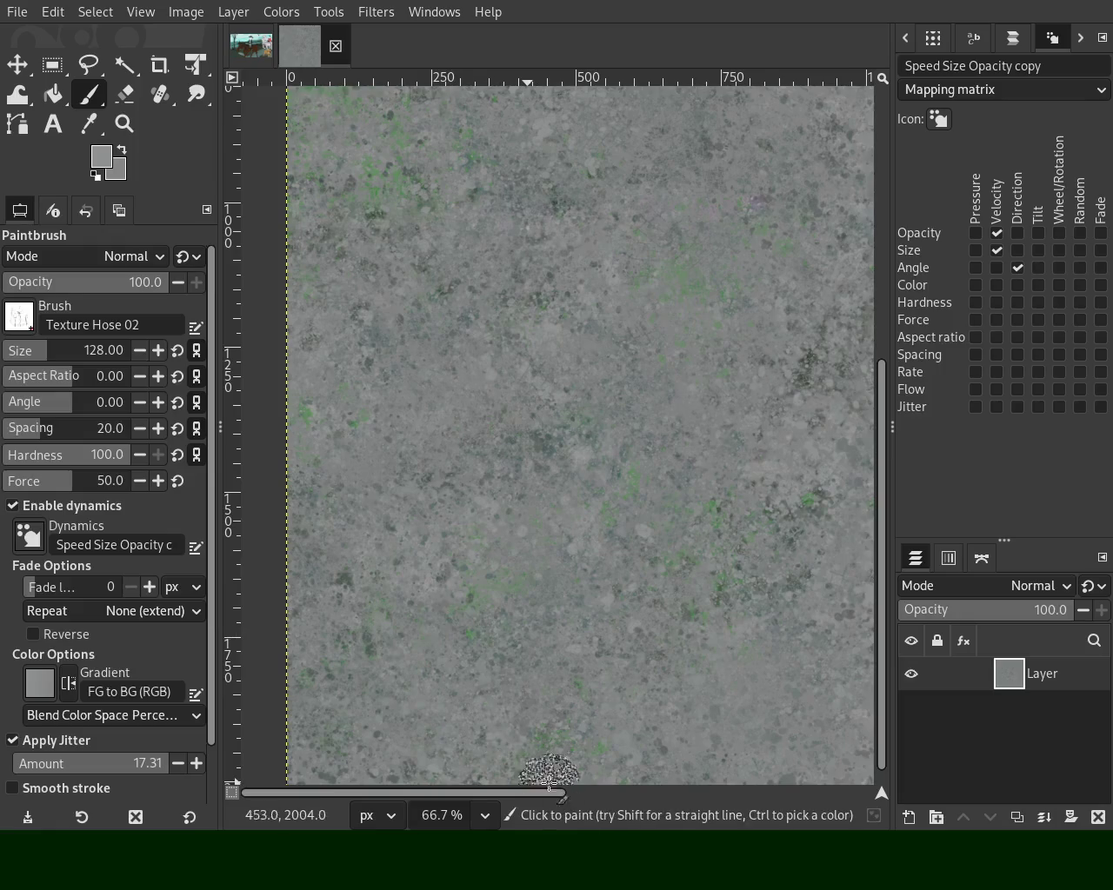
{"action": "left_click", "coordinate": [131, 132]}
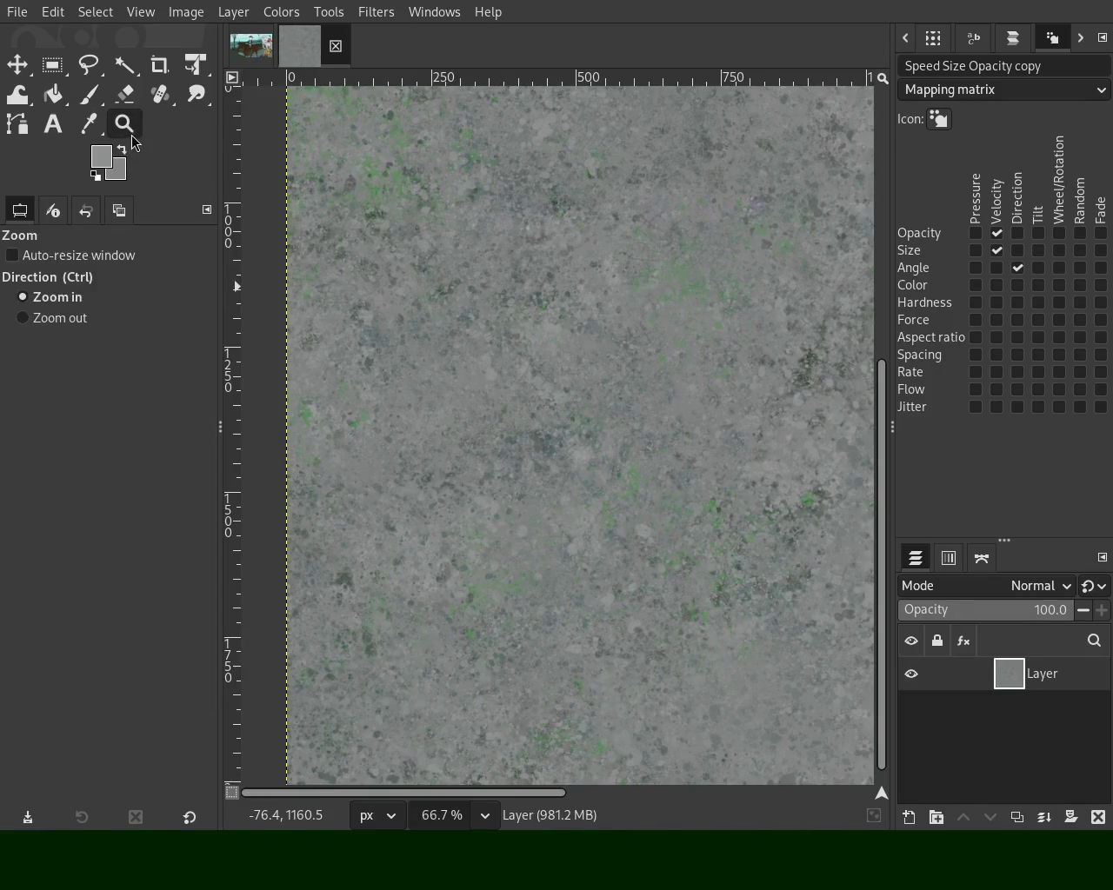
{"action": "left_click", "coordinate": [353, 347], "text": "ctrl"}
{"action": "left_click", "coordinate": [352, 348], "text": "ctrl"}
{"action": "left_click", "coordinate": [353, 348], "text": "ctrl"}
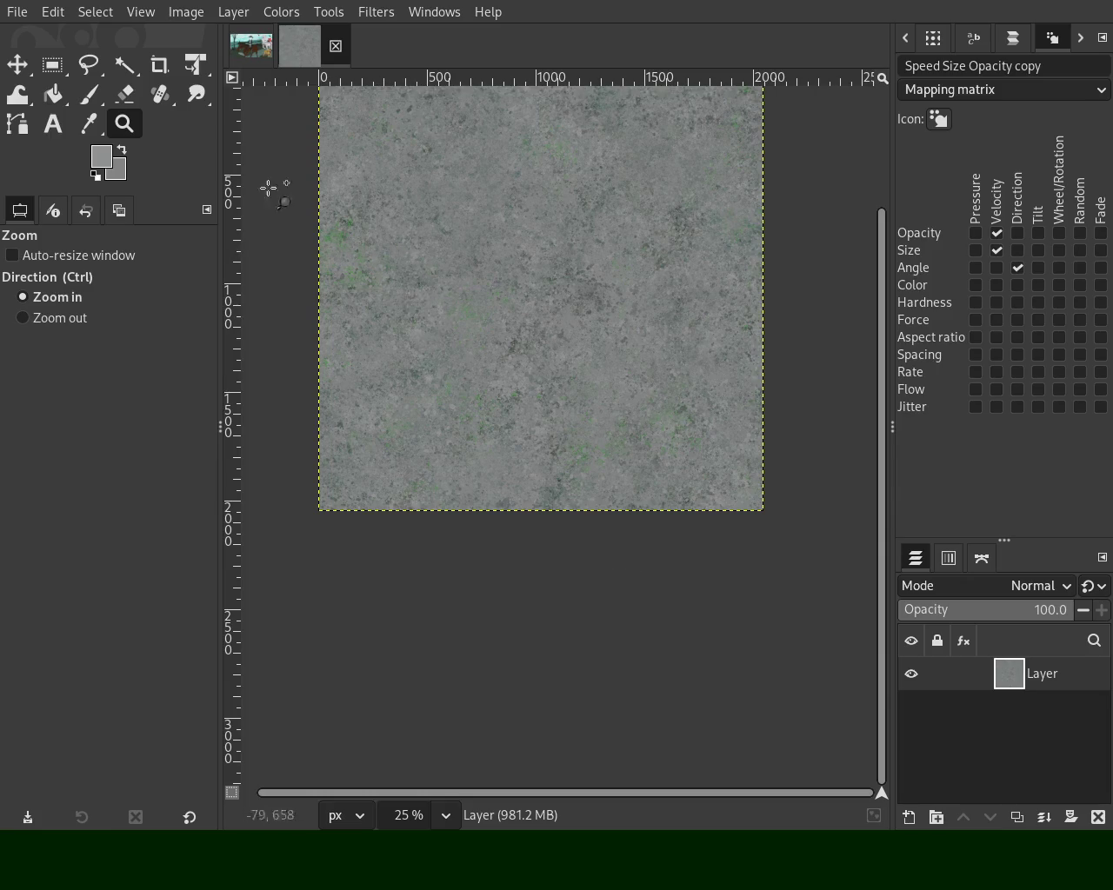
{"action": "left_click", "coordinate": [495, 493], "text": "ctrl"}
Zoom in on the texture and touch up patches with the hose brush
{"action": "left_click", "coordinate": [476, 371]}
{"action": "left_click", "coordinate": [483, 379]}
{"action": "left_click", "coordinate": [483, 379]}
{"action": "left_click", "coordinate": [483, 379]}
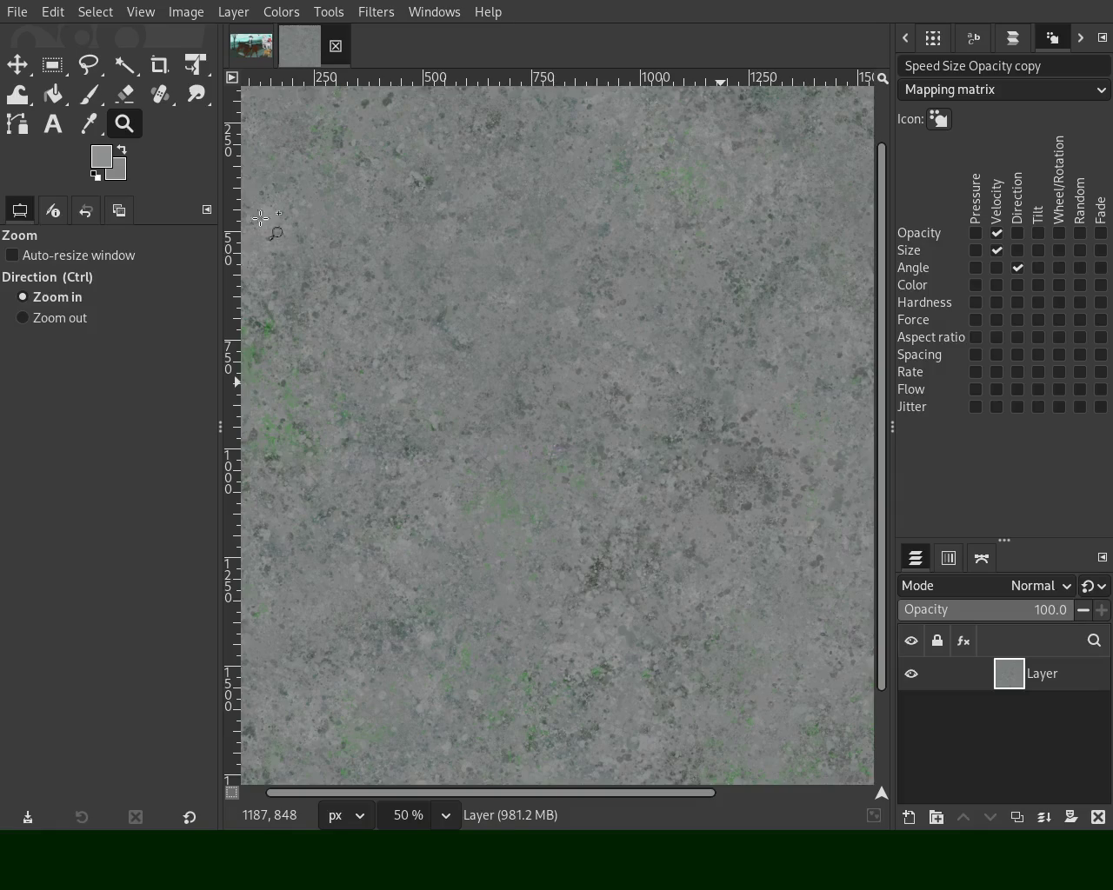
{"action": "scroll", "coordinate": [529, 348], "scroll_direction": "down", "scroll_amount": 1}
{"action": "scroll", "coordinate": [633, 291], "scroll_direction": "down", "scroll_amount": 2}
{"action": "scroll", "coordinate": [623, 278], "scroll_direction": "up", "scroll_amount": 4}
{"action": "scroll", "coordinate": [623, 278], "scroll_direction": "up", "scroll_amount": 1}
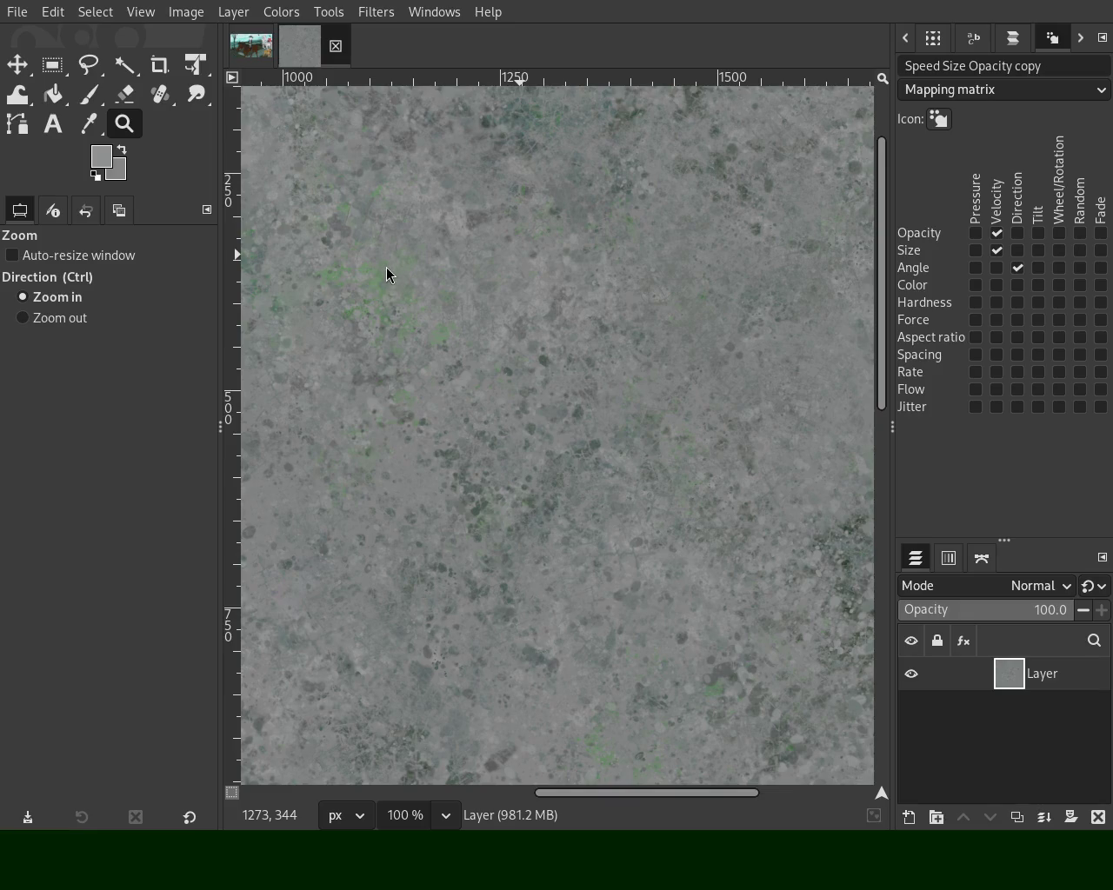
Sample a new grey tone, dab more touch-ups, and set the view to 150%
{"action": "left_click", "coordinate": [514, 287], "text": "ctrl"}
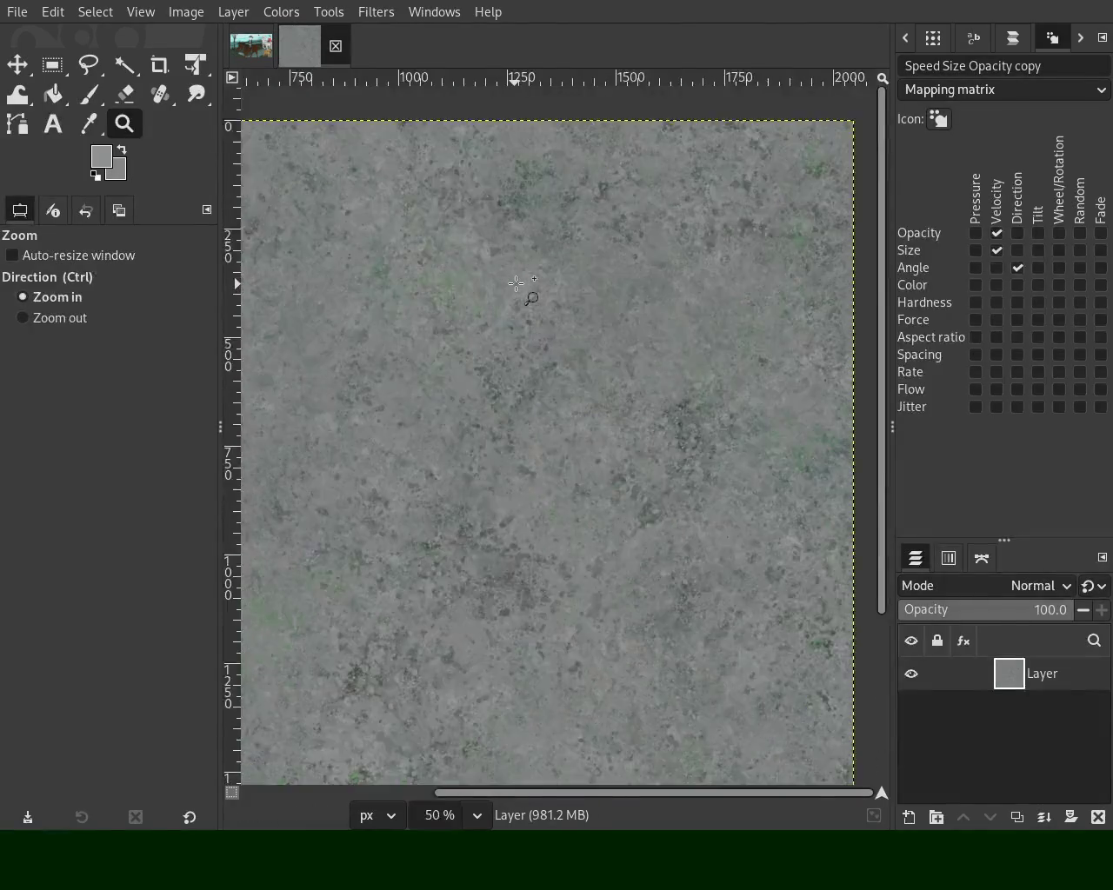
{"action": "scroll", "coordinate": [516, 284], "scroll_direction": "up", "scroll_amount": 2}
{"action": "scroll", "coordinate": [516, 284], "scroll_direction": "down", "scroll_amount": 3}
{"action": "left_click", "coordinate": [653, 225]}
{"action": "left_click", "coordinate": [653, 224]}
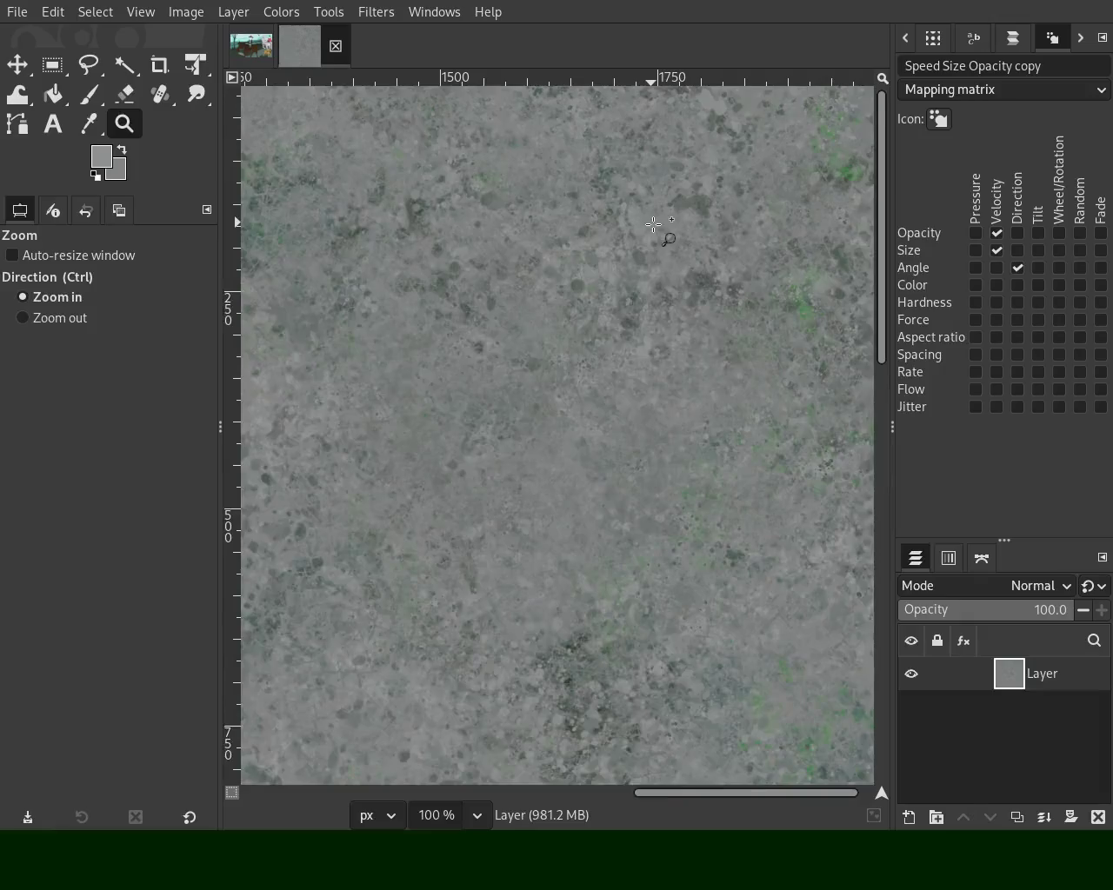
{"action": "scroll", "coordinate": [653, 224], "scroll_direction": "up", "scroll_amount": 1}
{"action": "scroll", "coordinate": [653, 224], "scroll_direction": "down", "scroll_amount": 2}
{"action": "scroll", "coordinate": [608, 204], "scroll_direction": "down", "scroll_amount": 2}
{"action": "scroll", "coordinate": [563, 182], "scroll_direction": "up", "scroll_amount": 3}
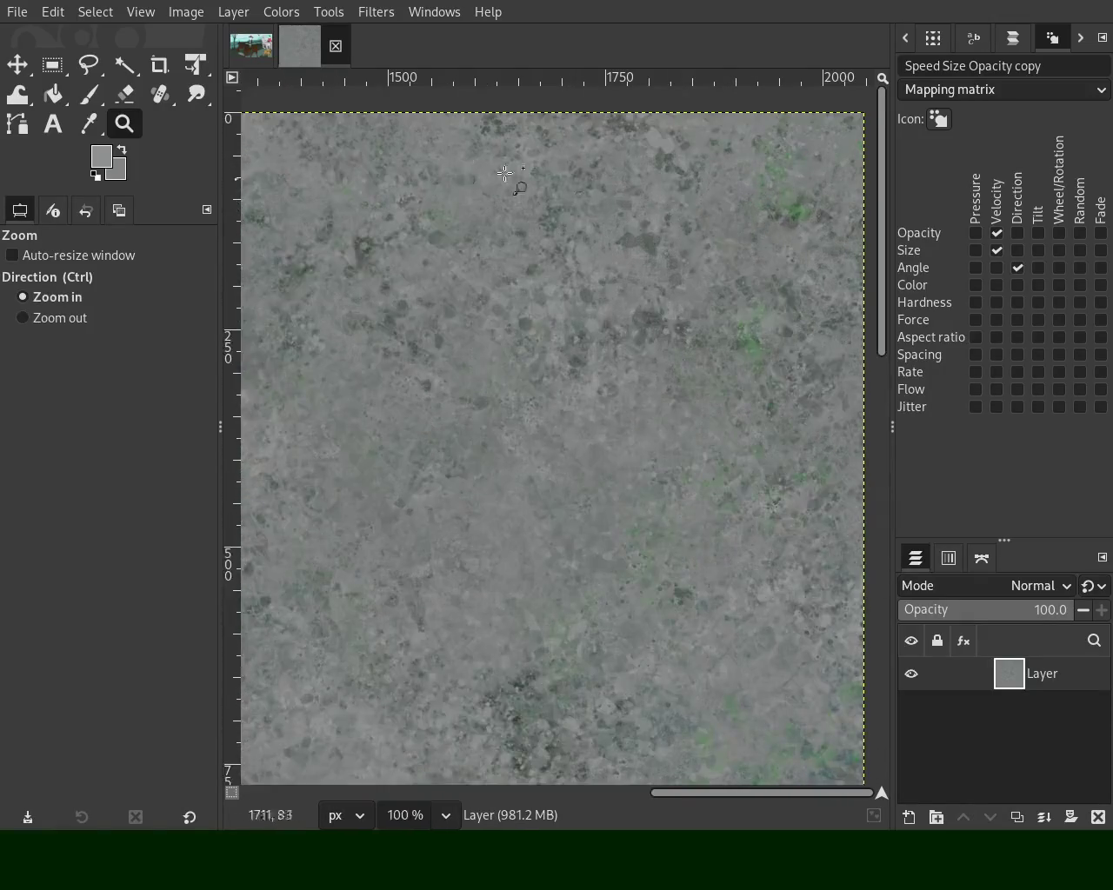
{"action": "key", "text": "p"}
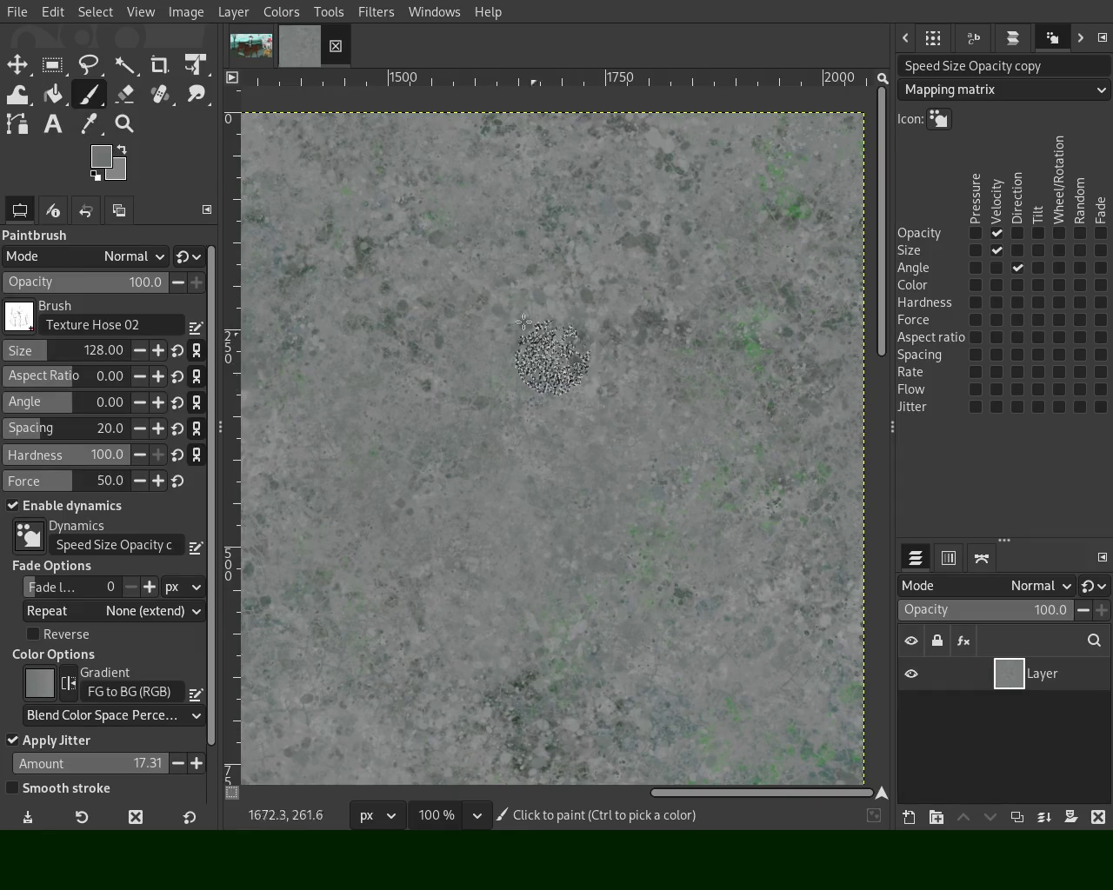
{"action": "key", "text": "ctrl"}
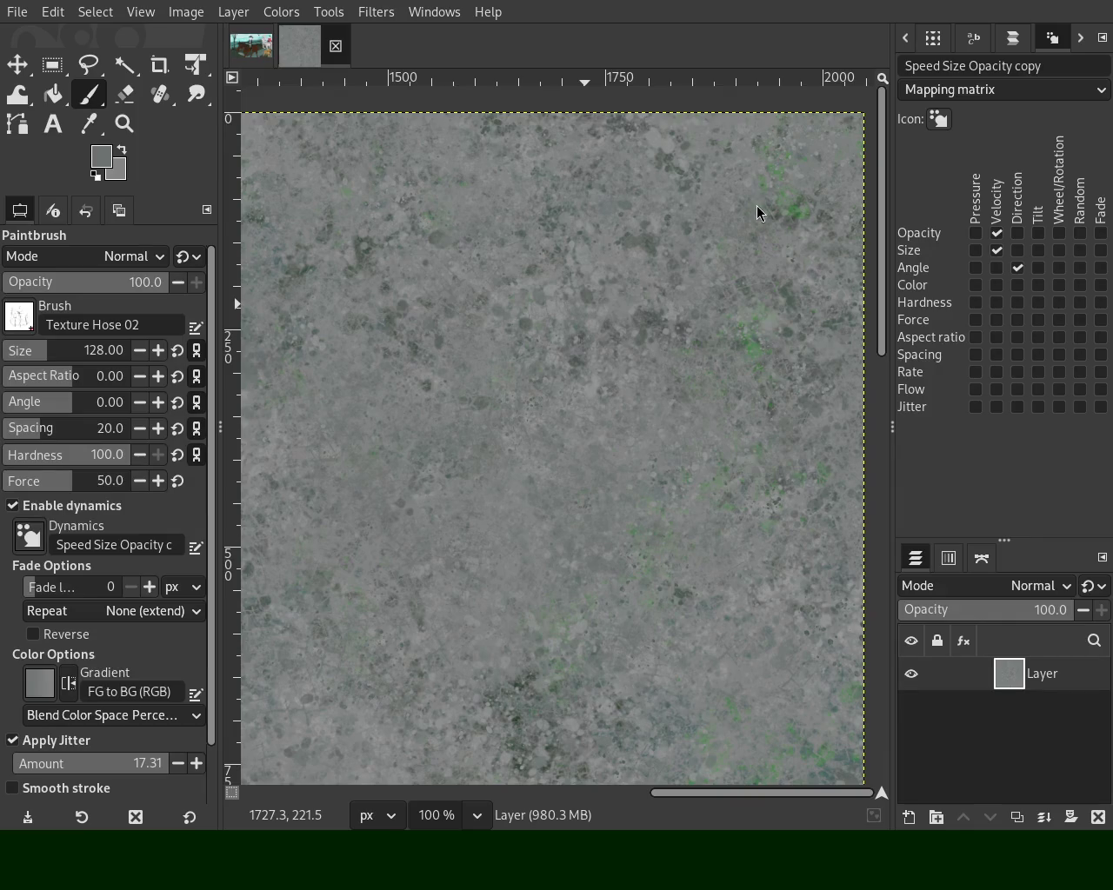
{"action": "left_click", "coordinate": [124, 124]}
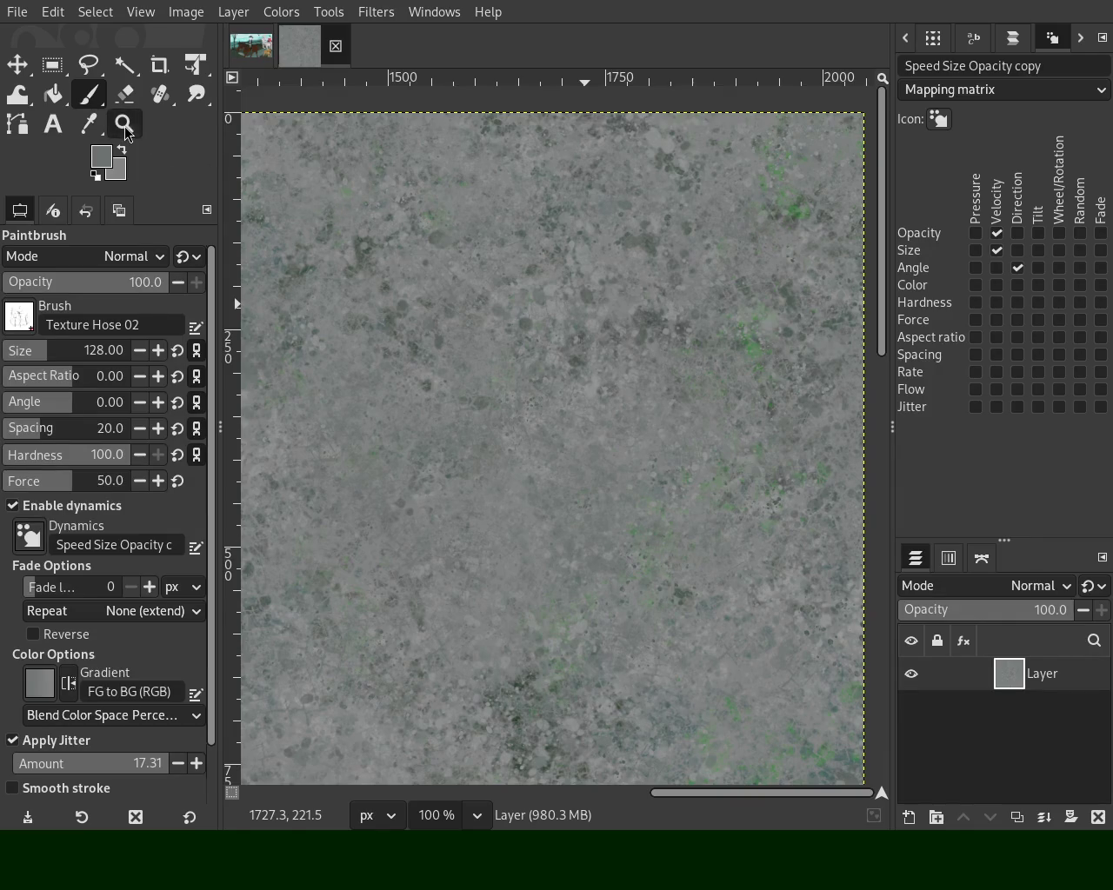
{"action": "scroll", "coordinate": [482, 331], "scroll_direction": "down", "scroll_amount": 1}
{"action": "scroll", "coordinate": [482, 330], "scroll_direction": "down", "scroll_amount": 3}
{"action": "scroll", "coordinate": [266, 383], "scroll_direction": "up", "scroll_amount": 2}
{"action": "scroll", "coordinate": [266, 383], "scroll_direction": "up", "scroll_amount": 2}
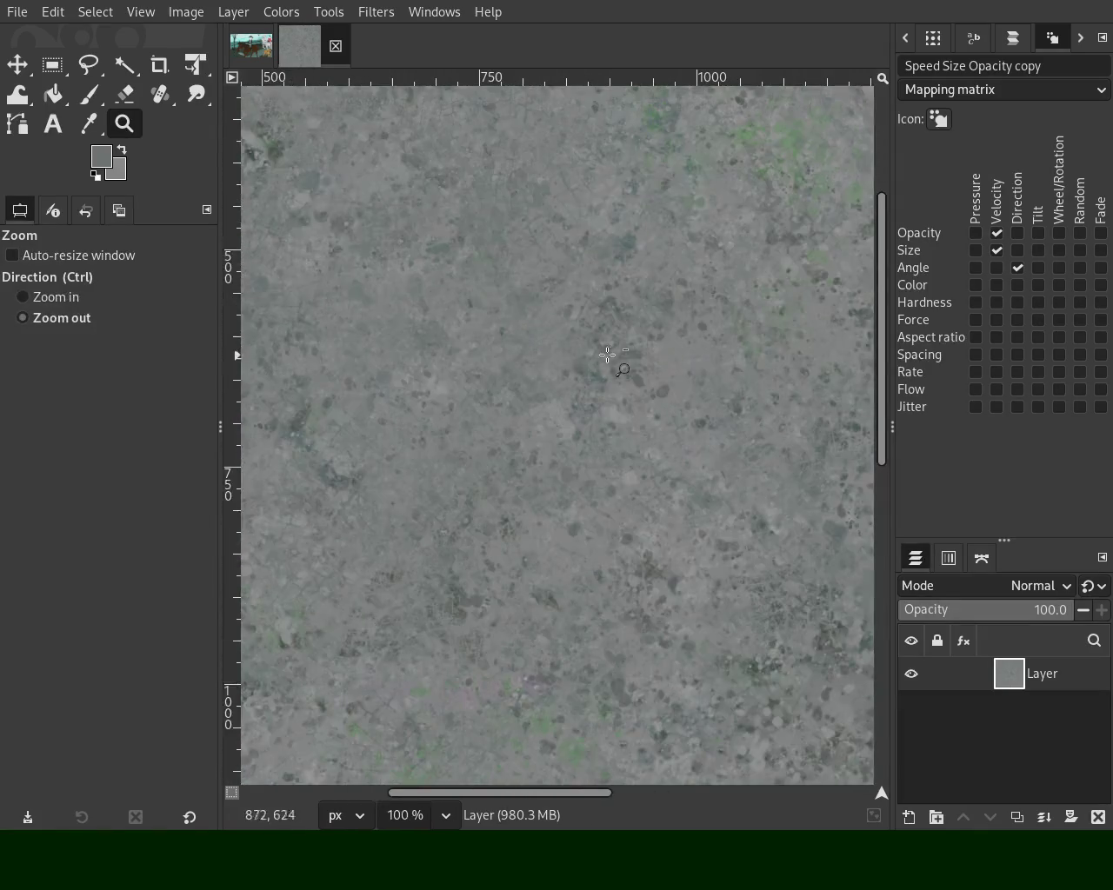
{"action": "scroll", "coordinate": [348, 331], "scroll_direction": "down", "scroll_amount": 2}
{"action": "scroll", "coordinate": [442, 269], "scroll_direction": "up", "scroll_amount": 2}
{"action": "scroll", "coordinate": [441, 270], "scroll_direction": "down", "scroll_amount": 1}
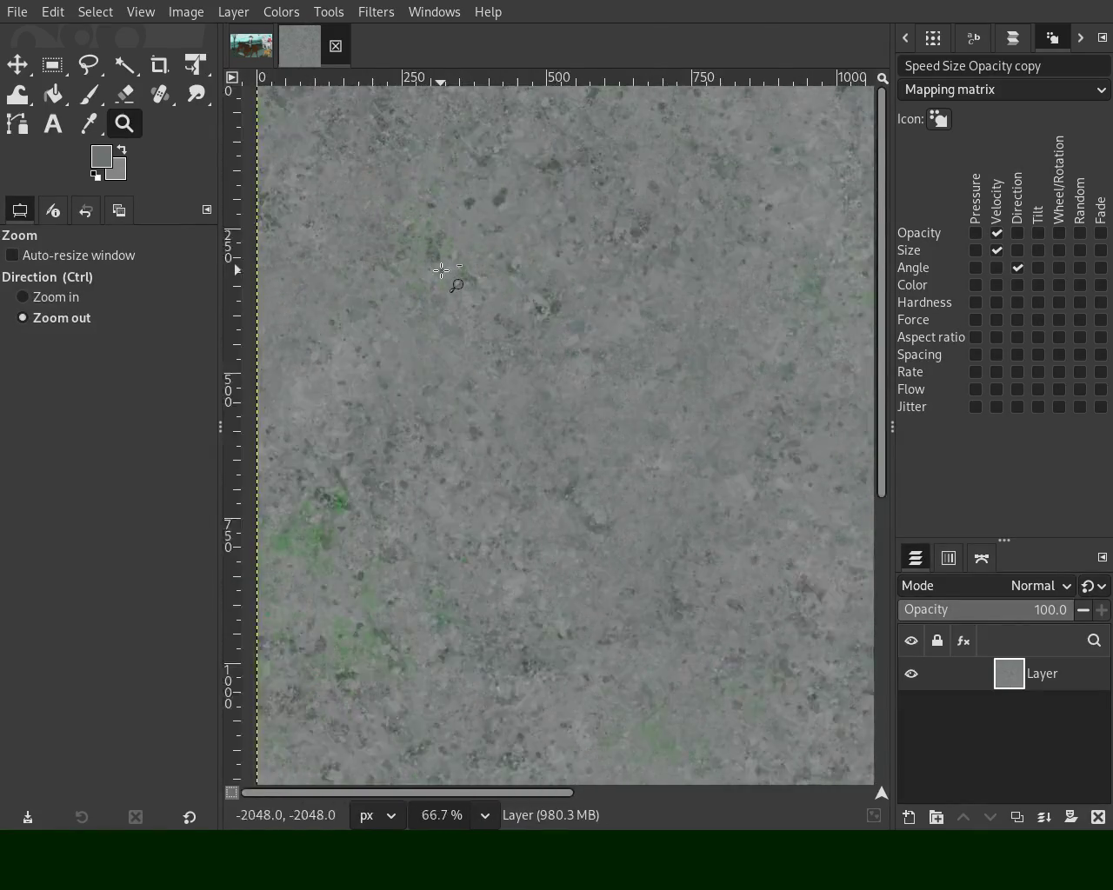
{"action": "scroll", "coordinate": [630, 331], "scroll_direction": "up", "scroll_amount": 1}
{"action": "scroll", "coordinate": [617, 319], "scroll_direction": "down", "scroll_amount": 2}
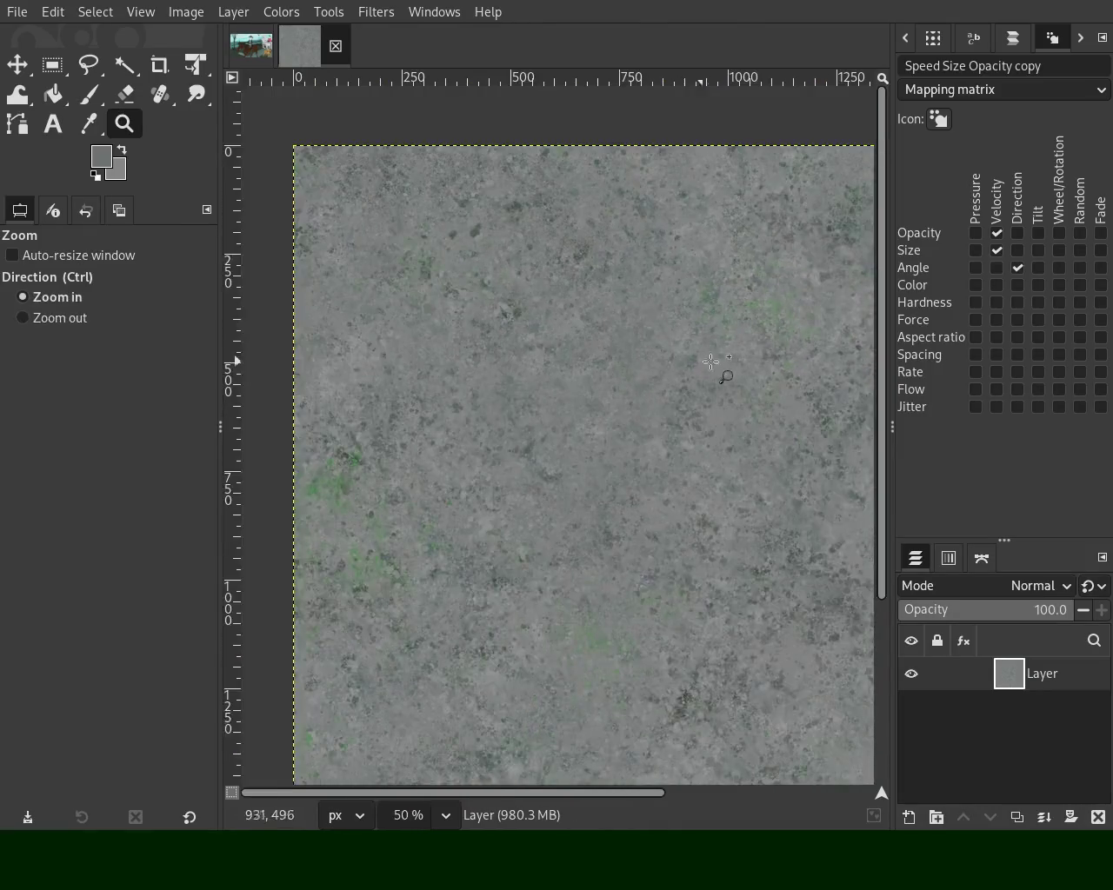
{"action": "scroll", "coordinate": [726, 369], "scroll_direction": "up", "scroll_amount": 2}
{"action": "scroll", "coordinate": [733, 364], "scroll_direction": "up", "scroll_amount": 1}
{"action": "key", "text": "p"}
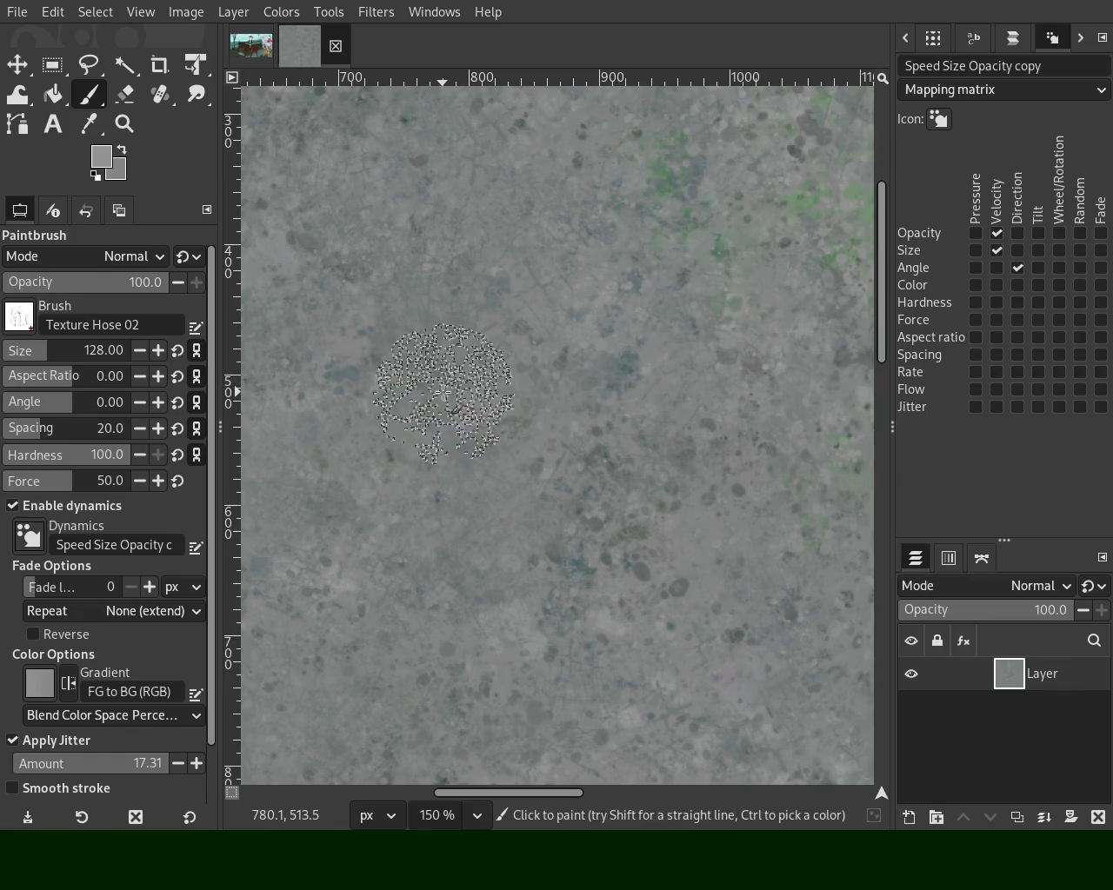
Sample a fresh grey for touch-up dabs, then zoom out to 33.3% for the whole image
{"action": "key", "text": "ctrl"}
{"action": "key", "text": "ctrl"}
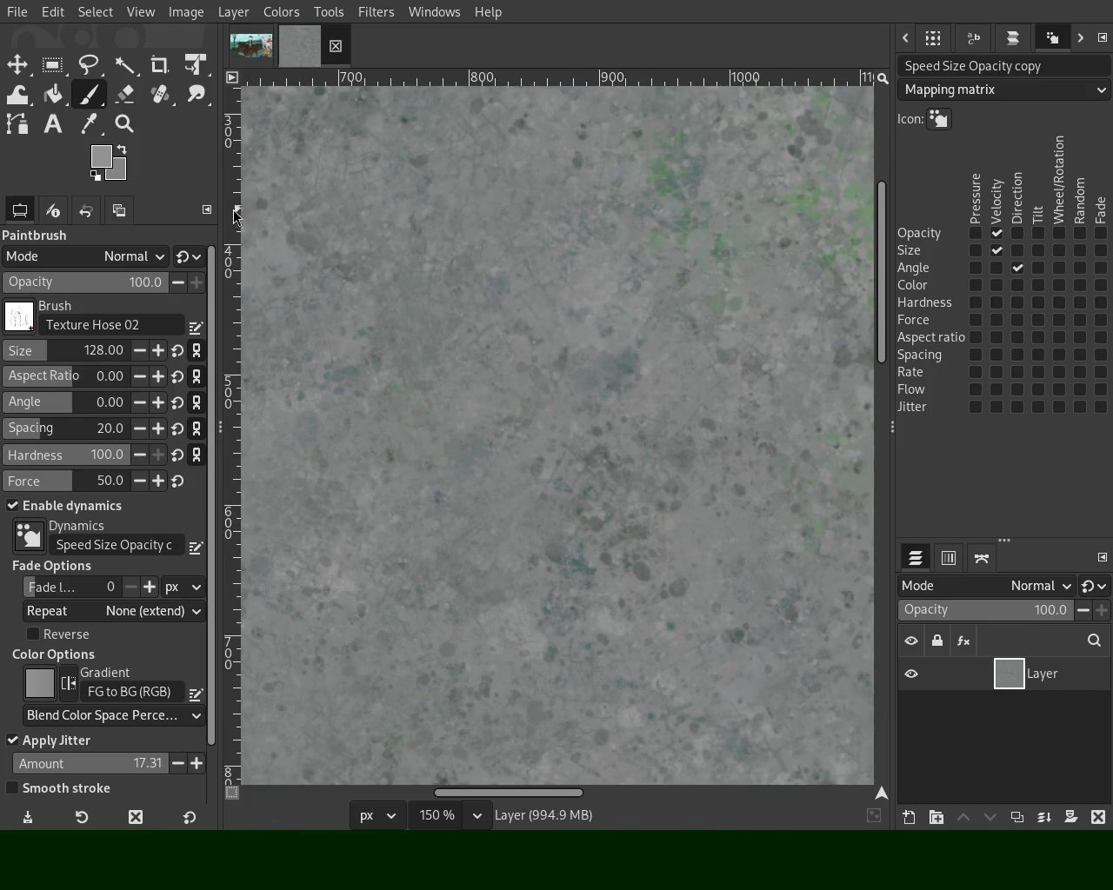
{"action": "left_click", "coordinate": [125, 123]}
{"action": "left_click", "coordinate": [460, 369]}
{"action": "left_click", "coordinate": [461, 369]}
{"action": "left_click", "coordinate": [460, 370]}
{"action": "left_click", "coordinate": [466, 365], "text": "ctrl"}
{"action": "left_click", "coordinate": [459, 372]}
{"action": "left_click", "coordinate": [541, 348], "text": "ctrl"}
{"action": "left_click", "coordinate": [542, 348]}
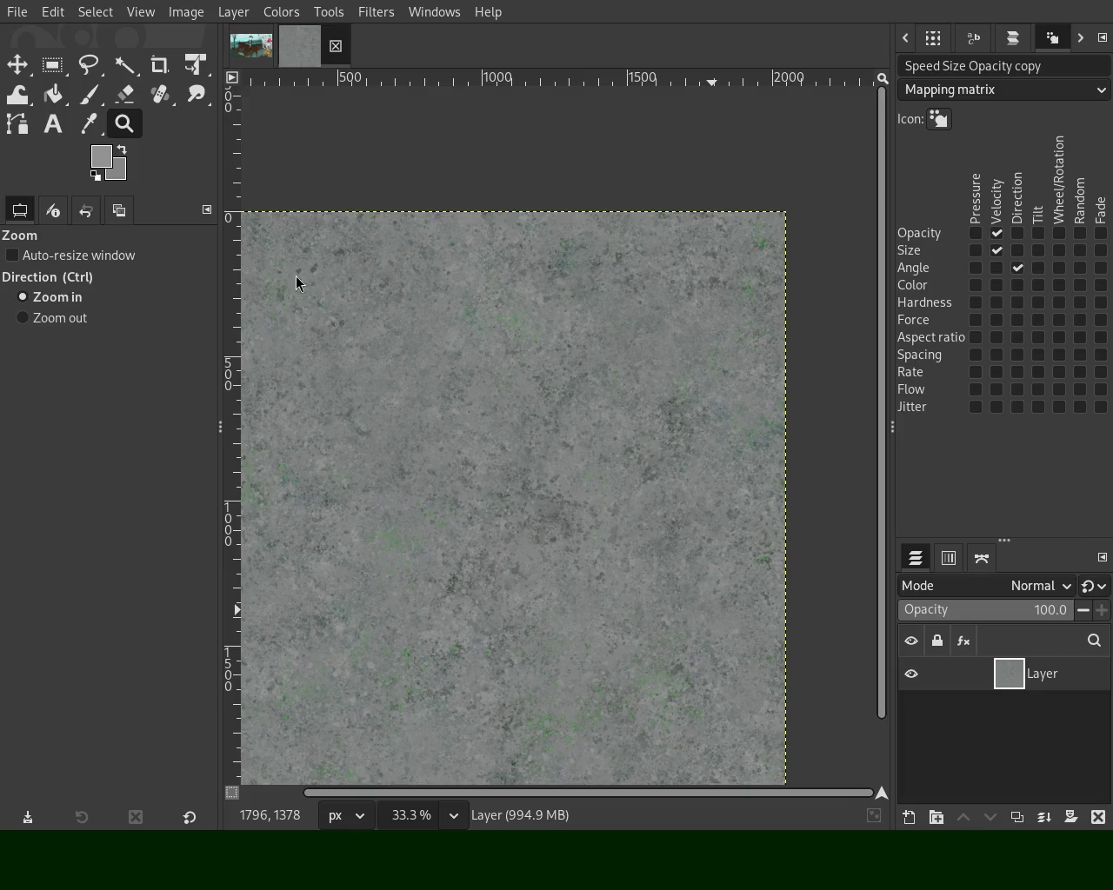
{"action": "left_click", "coordinate": [621, 321], "text": "ctrl"}
{"action": "left_click", "coordinate": [621, 321], "text": "ctrl"}
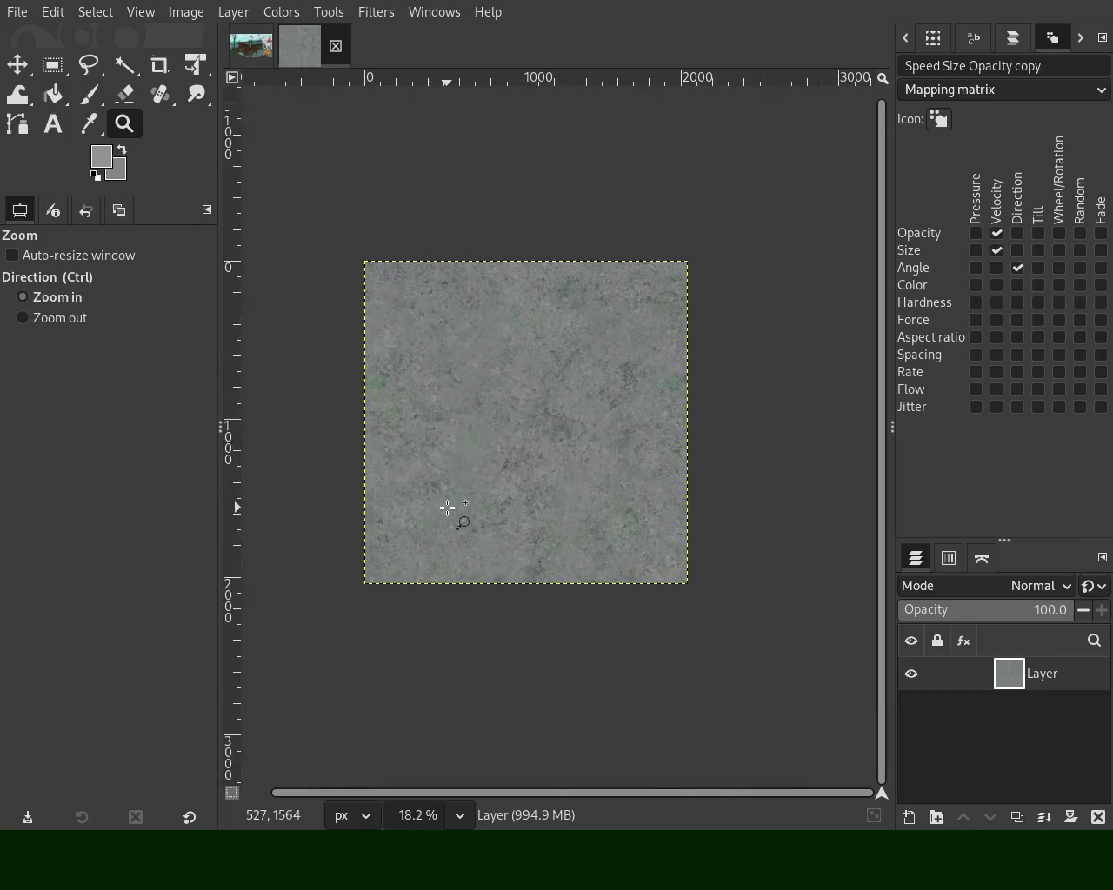
{"action": "triple_click", "coordinate": [449, 510]}
{"action": "double_click", "coordinate": [454, 513]}
{"action": "left_click", "coordinate": [456, 496], "text": "ctrl"}
{"action": "left_click", "coordinate": [456, 495], "text": "ctrl"}
{"action": "left_click", "coordinate": [461, 477], "text": "ctrl"}
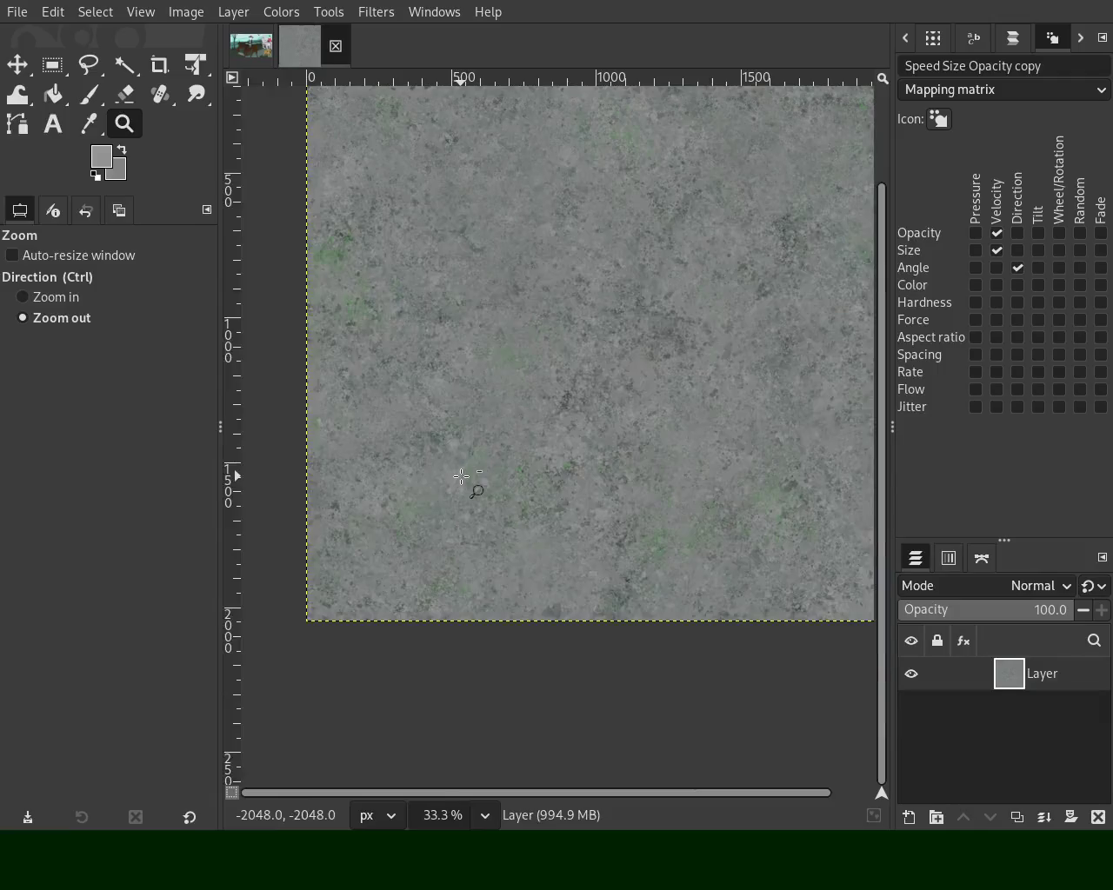
{"action": "left_click", "coordinate": [461, 476], "text": "ctrl"}
{"action": "triple_click", "coordinate": [551, 523]}
{"action": "left_click", "coordinate": [552, 523], "text": "ctrl"}
{"action": "left_click", "coordinate": [551, 523], "text": "ctrl"}
{"action": "left_click", "coordinate": [552, 523], "text": "ctrl"}
{"action": "double_click", "coordinate": [579, 504]}
{"action": "double_click", "coordinate": [579, 504]}
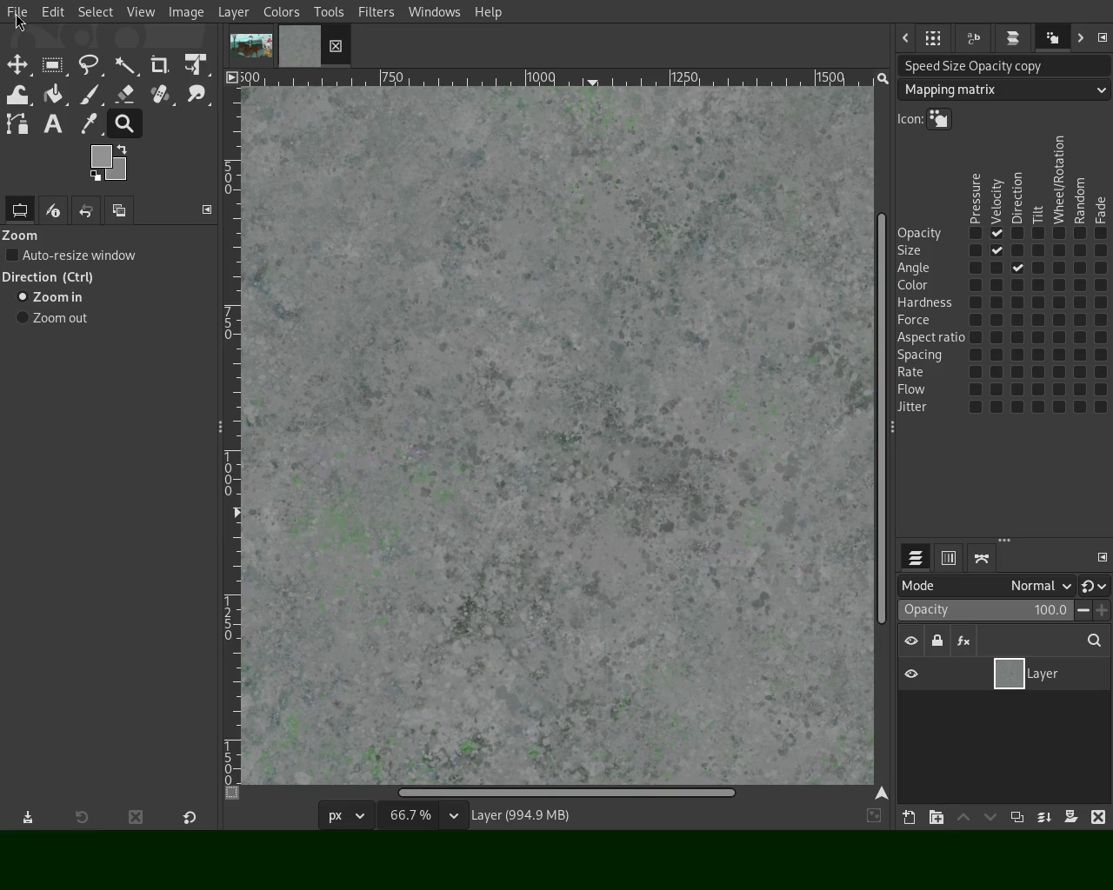
{"action": "left_click", "coordinate": [385, 525], "text": "ctrl"}
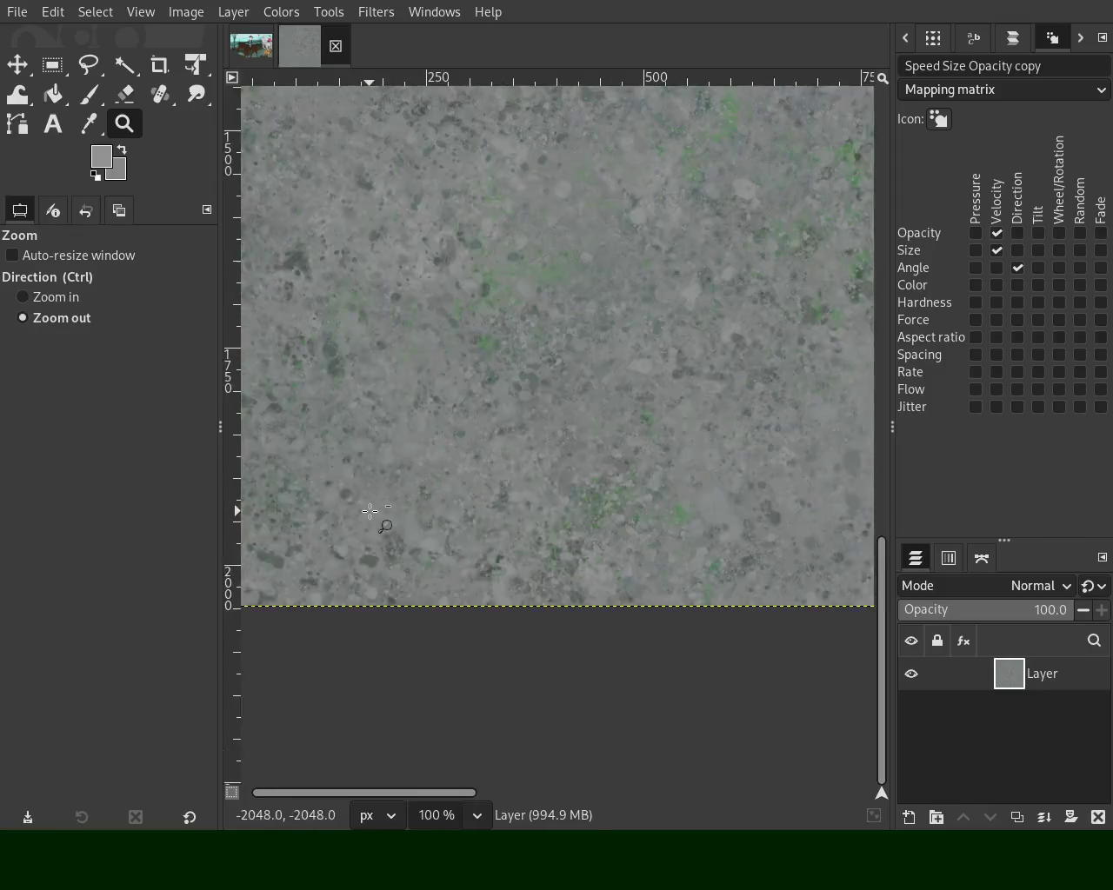
{"action": "left_click", "coordinate": [378, 525], "text": "ctrl"}
{"action": "left_click", "coordinate": [367, 512], "text": "ctrl"}
{"action": "left_click", "coordinate": [498, 423], "text": "ctrl"}
{"action": "left_click", "coordinate": [498, 423]}
{"action": "left_click", "coordinate": [499, 424]}
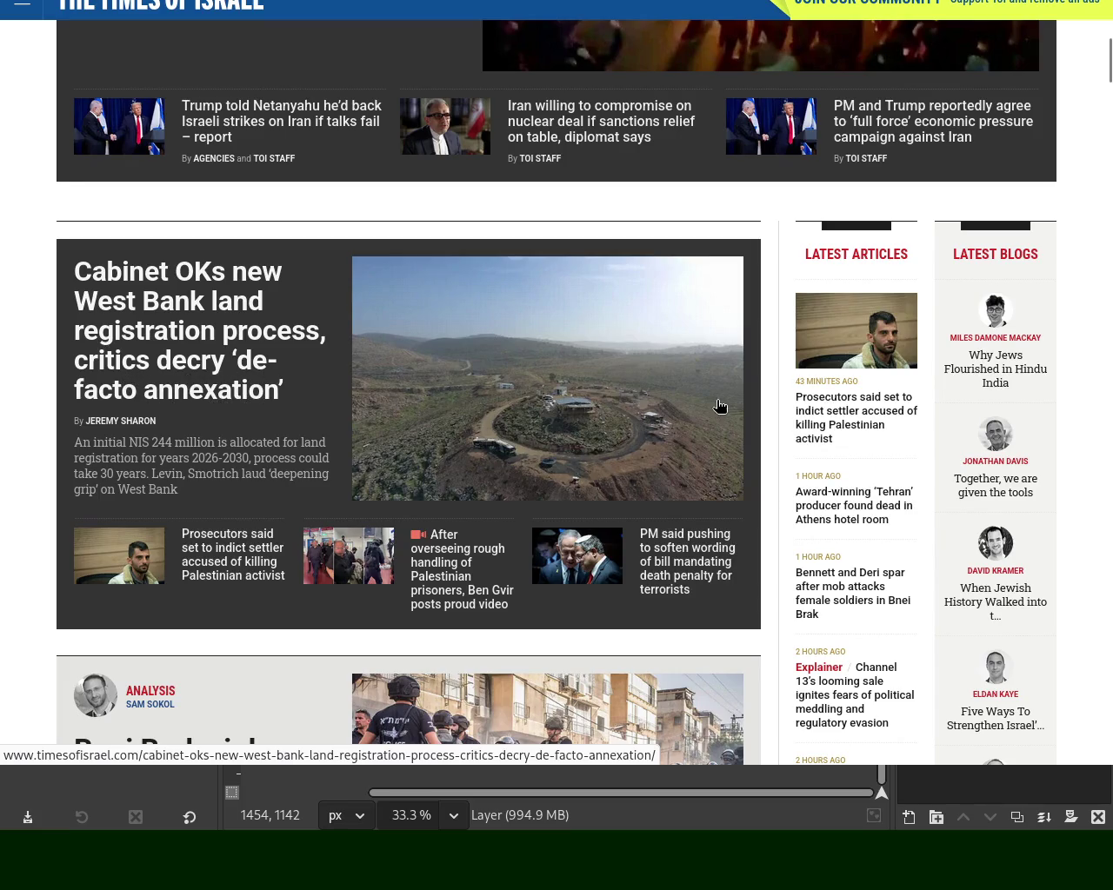
Open the 'Cabinet OKs' West Bank land registration article and highlight passages while reading
{"action": "left_click", "coordinate": [208, 337]}
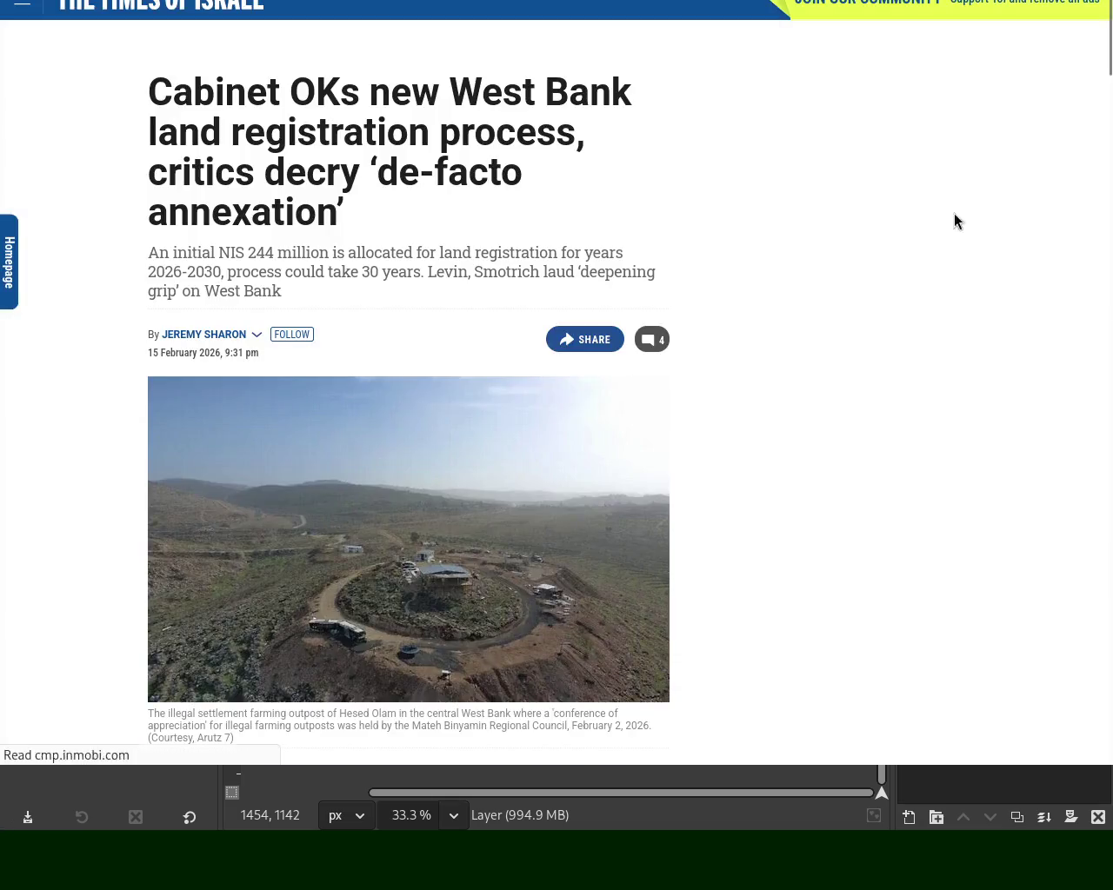
{"action": "left_click_drag", "start_coordinate": [1099, 33], "coordinate": [1107, 83]}
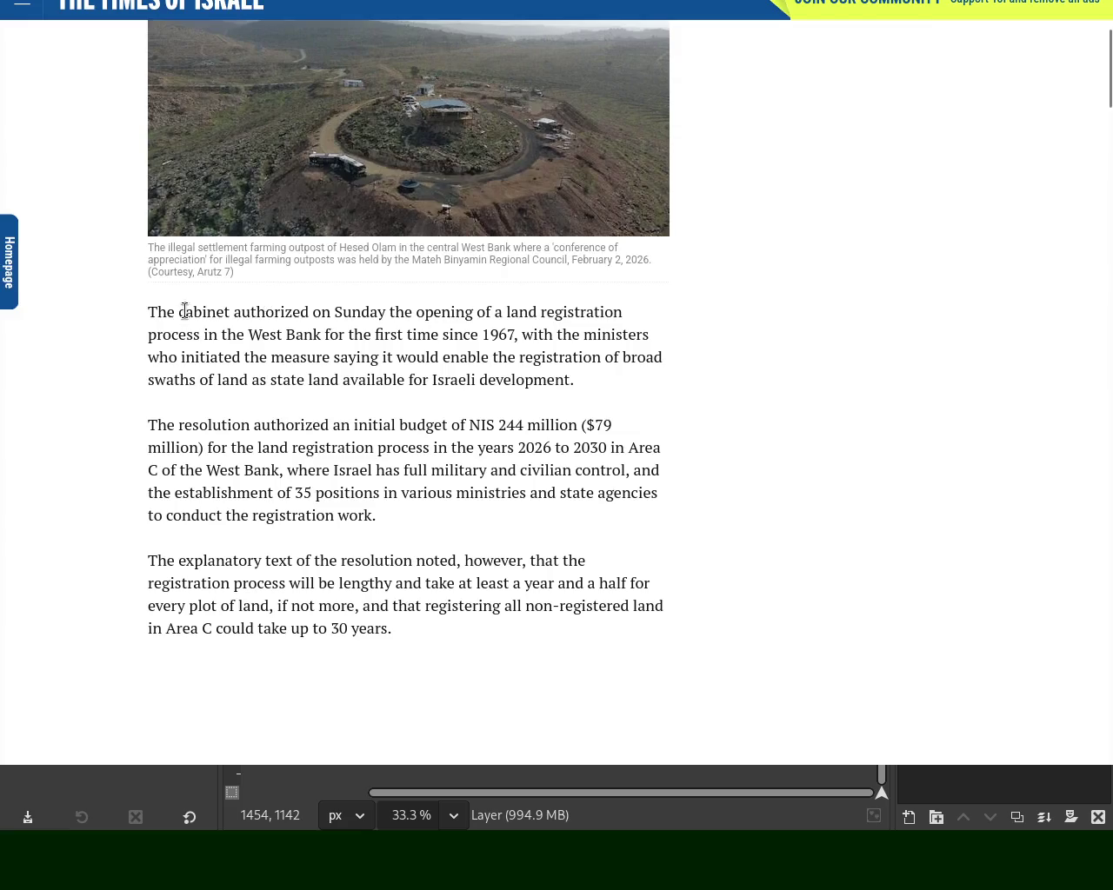
{"action": "left_click_drag", "start_coordinate": [416, 313], "coordinate": [473, 313]}
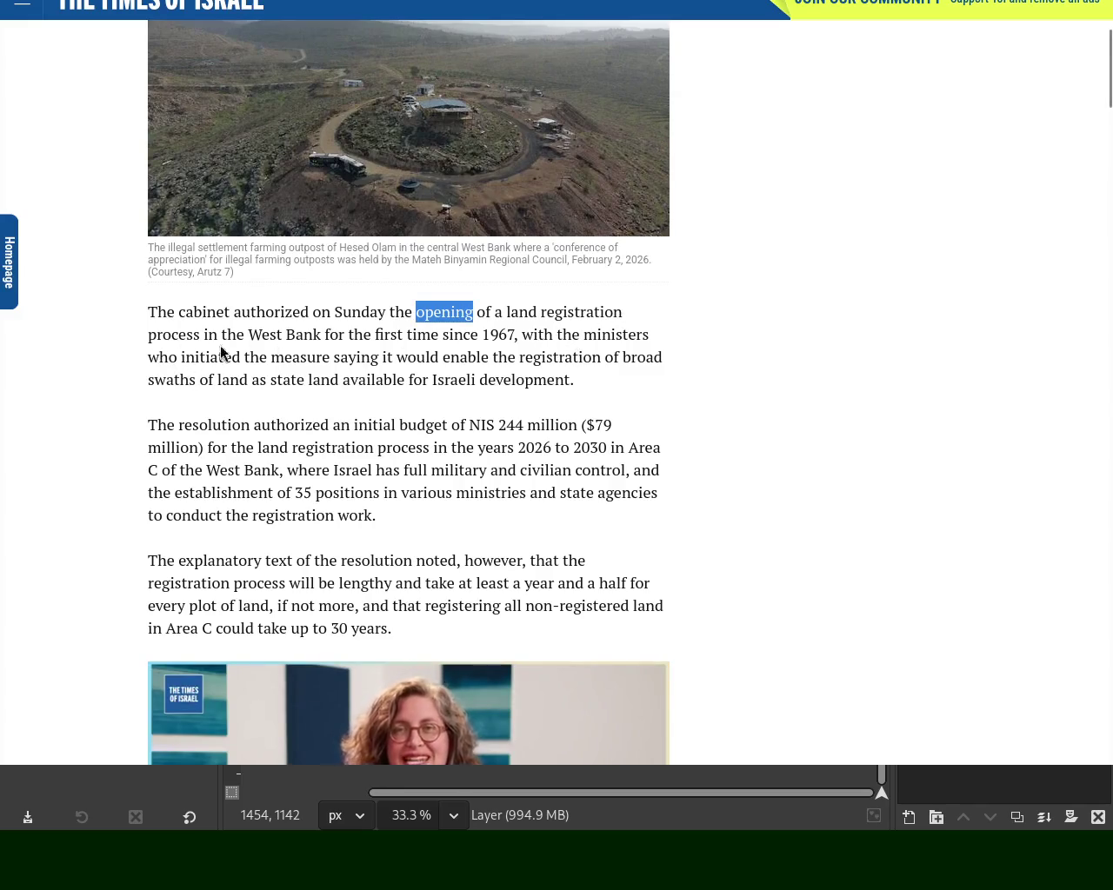
{"action": "left_click_drag", "start_coordinate": [276, 333], "coordinate": [509, 332]}
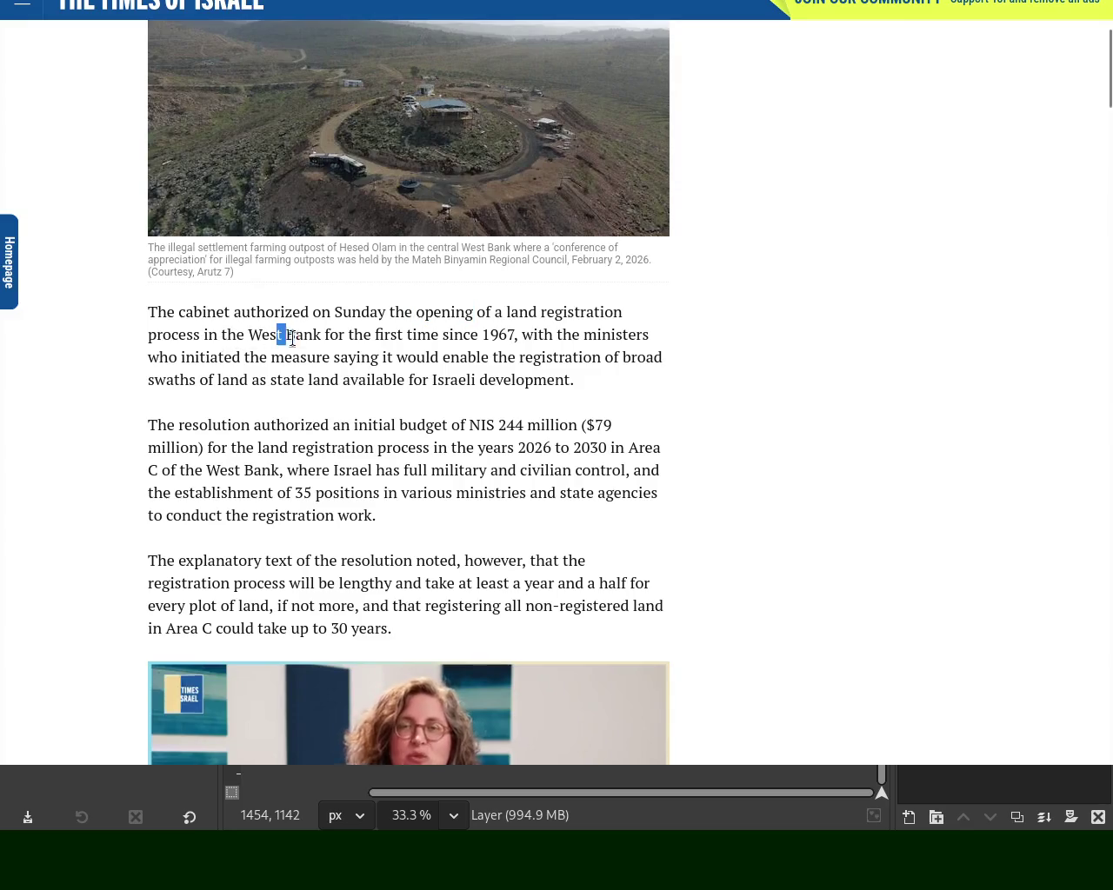
{"action": "double_click", "coordinate": [500, 334]}
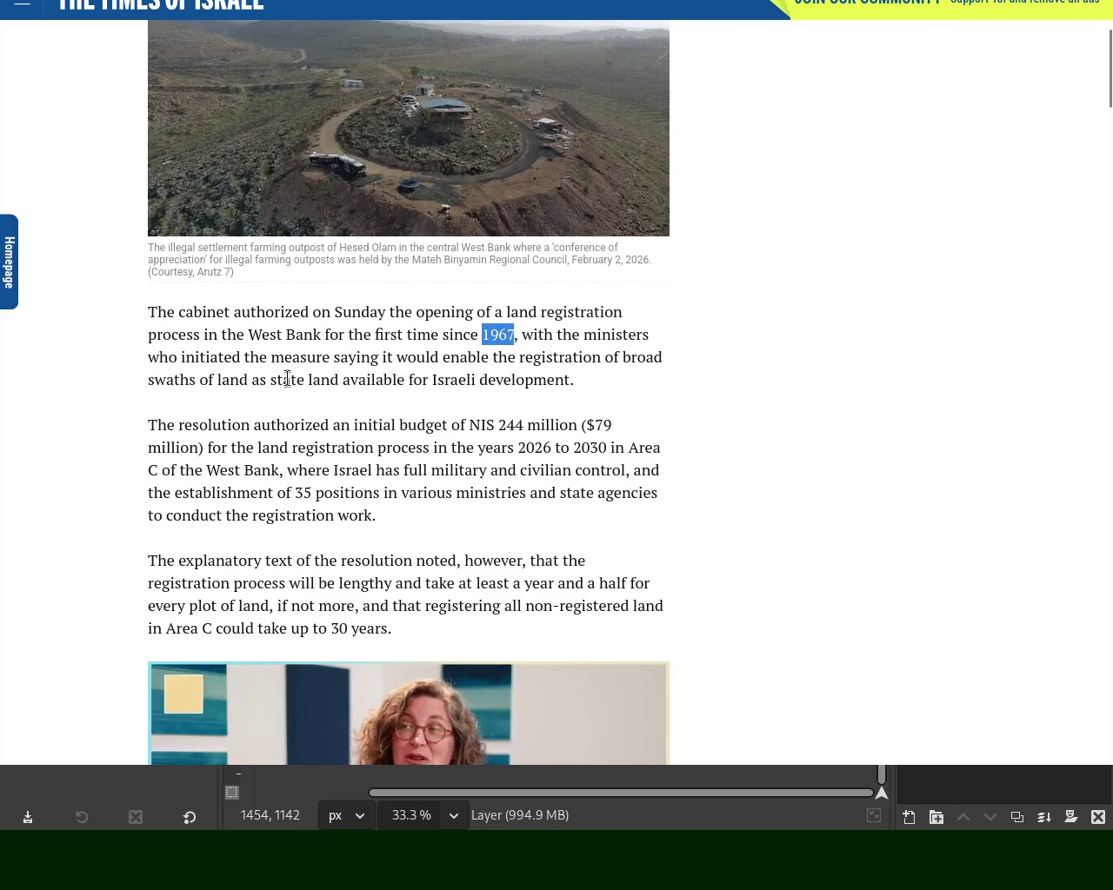
{"action": "left_click_drag", "start_coordinate": [265, 380], "coordinate": [321, 379]}
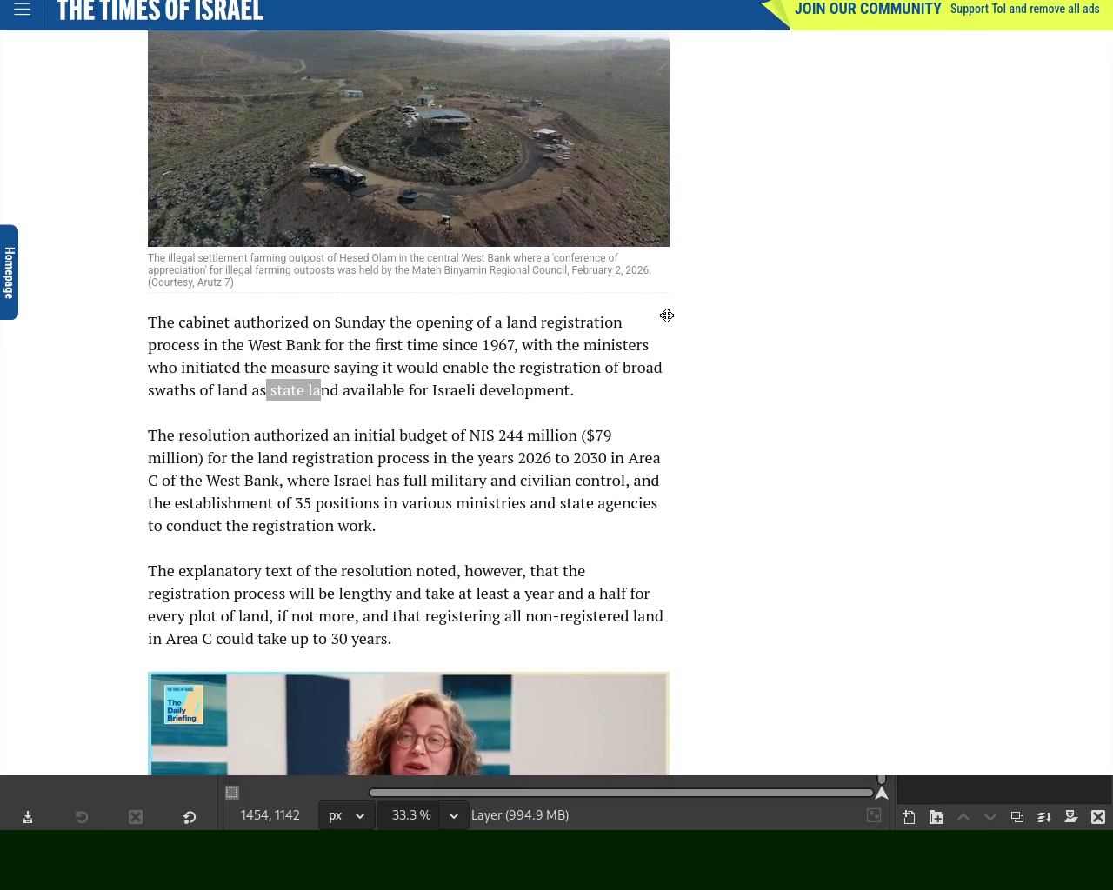
{"action": "mouse_move", "coordinate": [666, 315]}
{"action": "left_mouse_down"}
{"action": "mouse_move", "coordinate": [664, 361]}
{"action": "mouse_move", "coordinate": [663, 331]}
{"action": "left_mouse_up"}
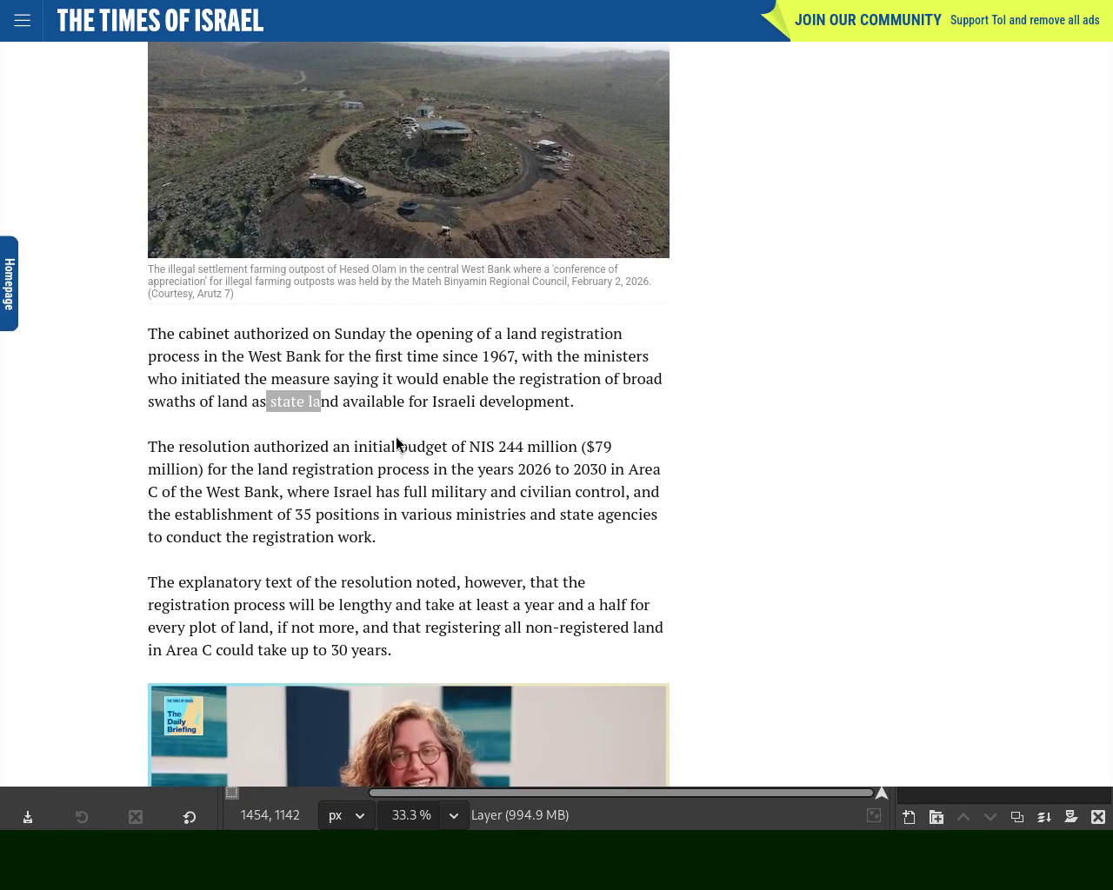
Scroll on through the article, then start a new tab with 'greater israel bible'
{"action": "left_click_drag", "start_coordinate": [1108, 116], "coordinate": [1108, 168]}
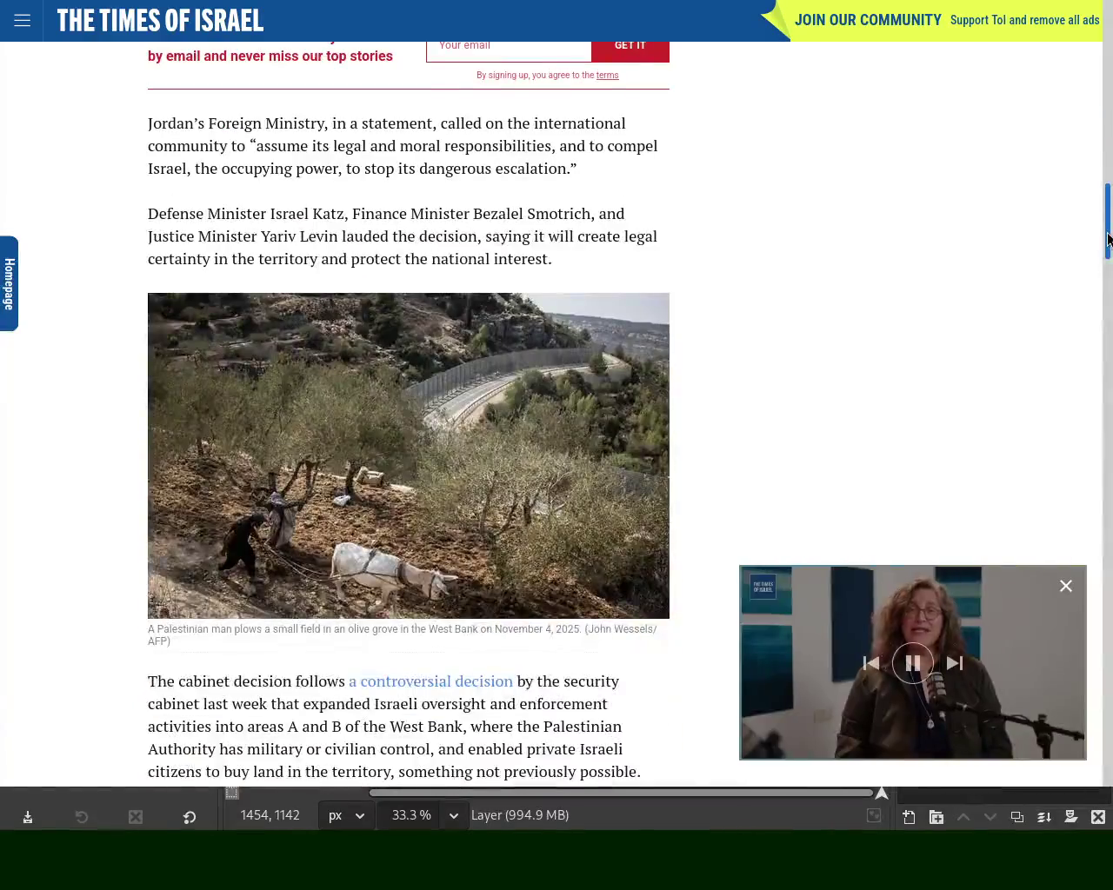
{"action": "key", "text": "ctrl+t"}
{"action": "type", "text": "greater israel bible"}
Search 'greater israel bible', show image results, and enlarge the Coeur d'Alene Press borders map
{"action": "key", "text": "Return"}
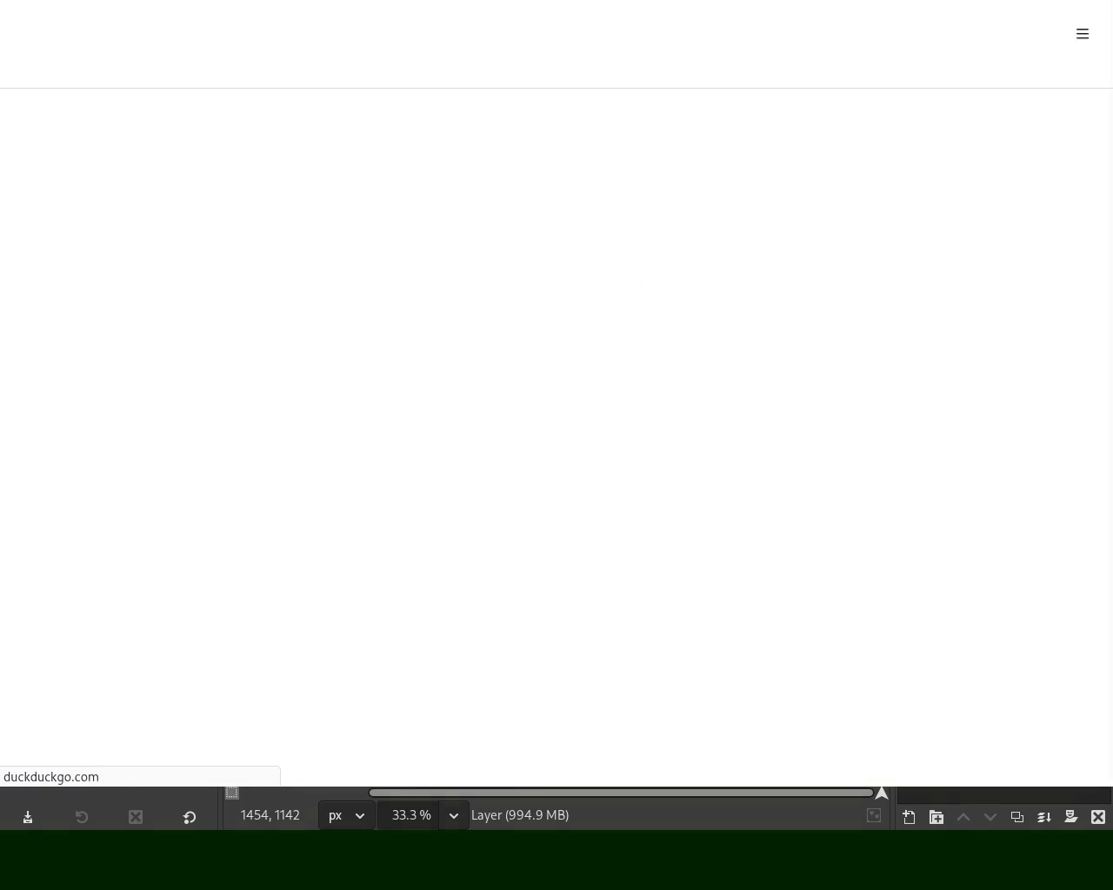
{"action": "left_click", "coordinate": [161, 76]}
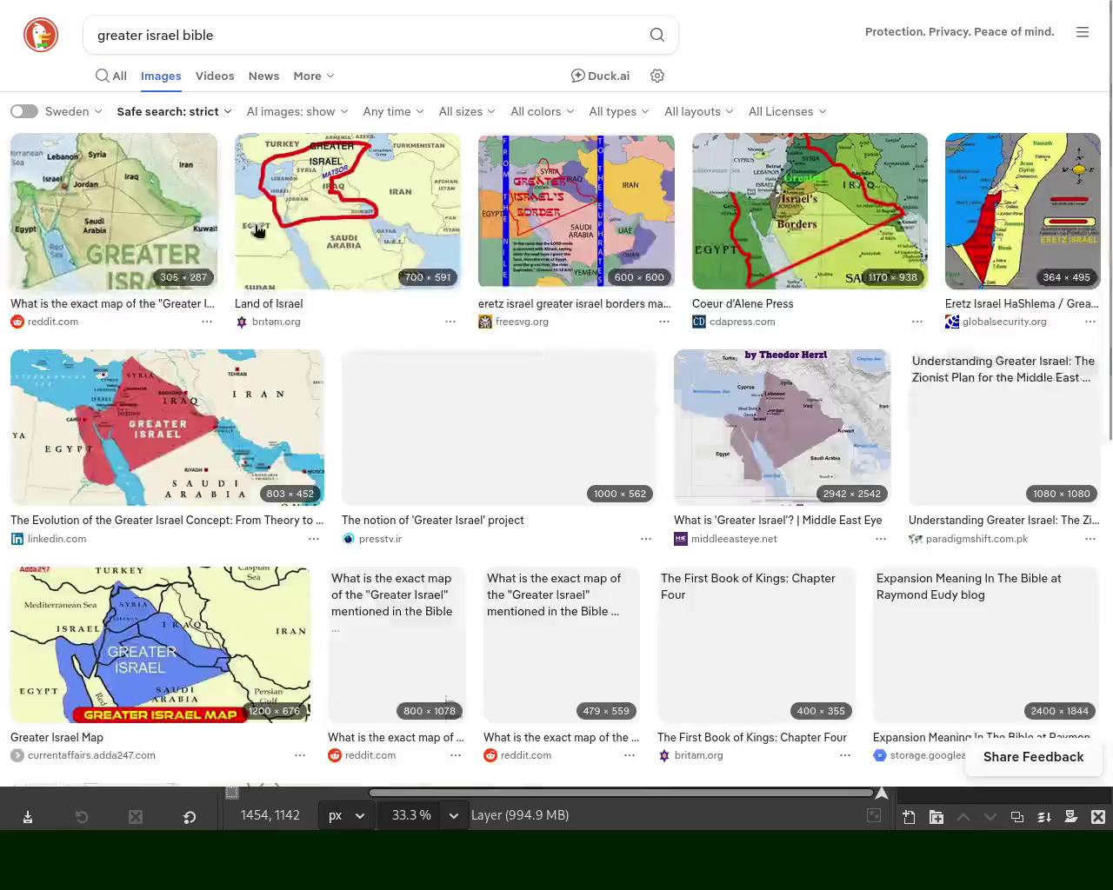
{"action": "left_click", "coordinate": [826, 210]}
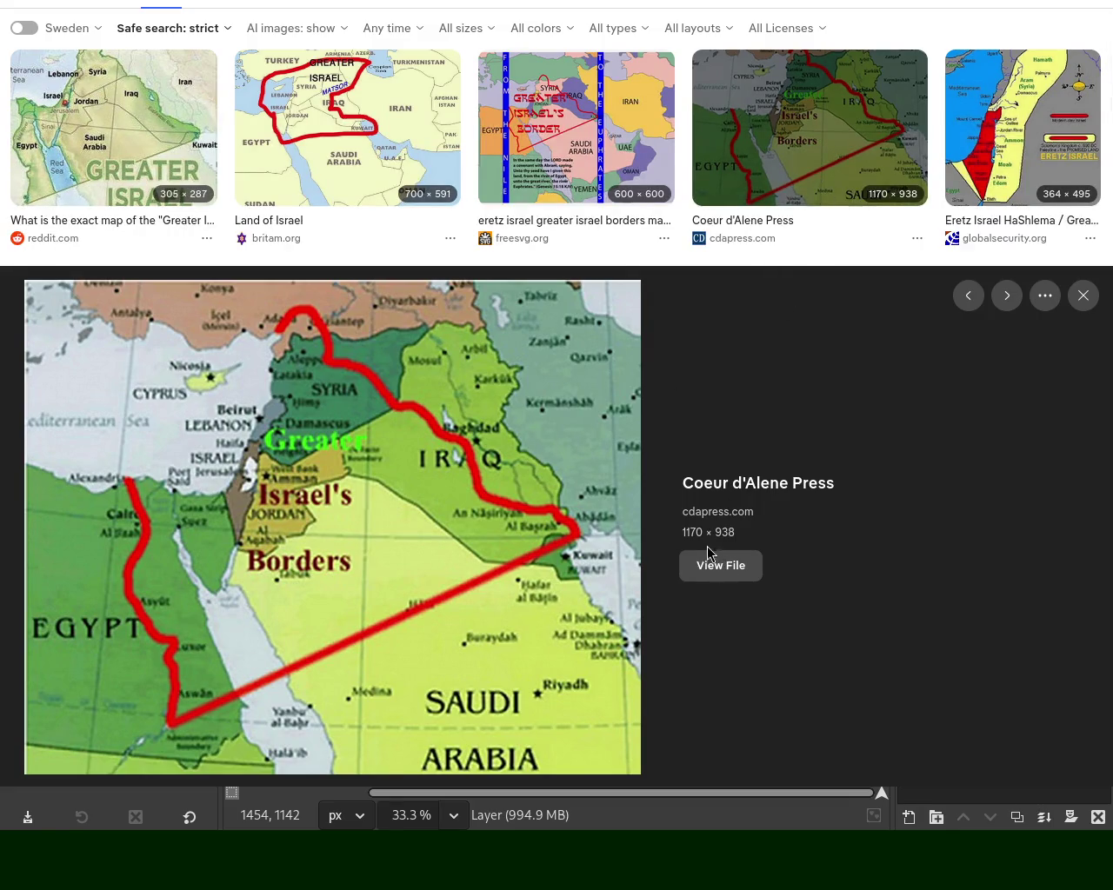
Search DuckDuckGo for 'new jerusalem' in a new tab and show the image results
{"action": "key", "text": "ctrl+t"}
{"action": "type", "text": "new jerusalem"}
{"action": "key", "text": "Return"}
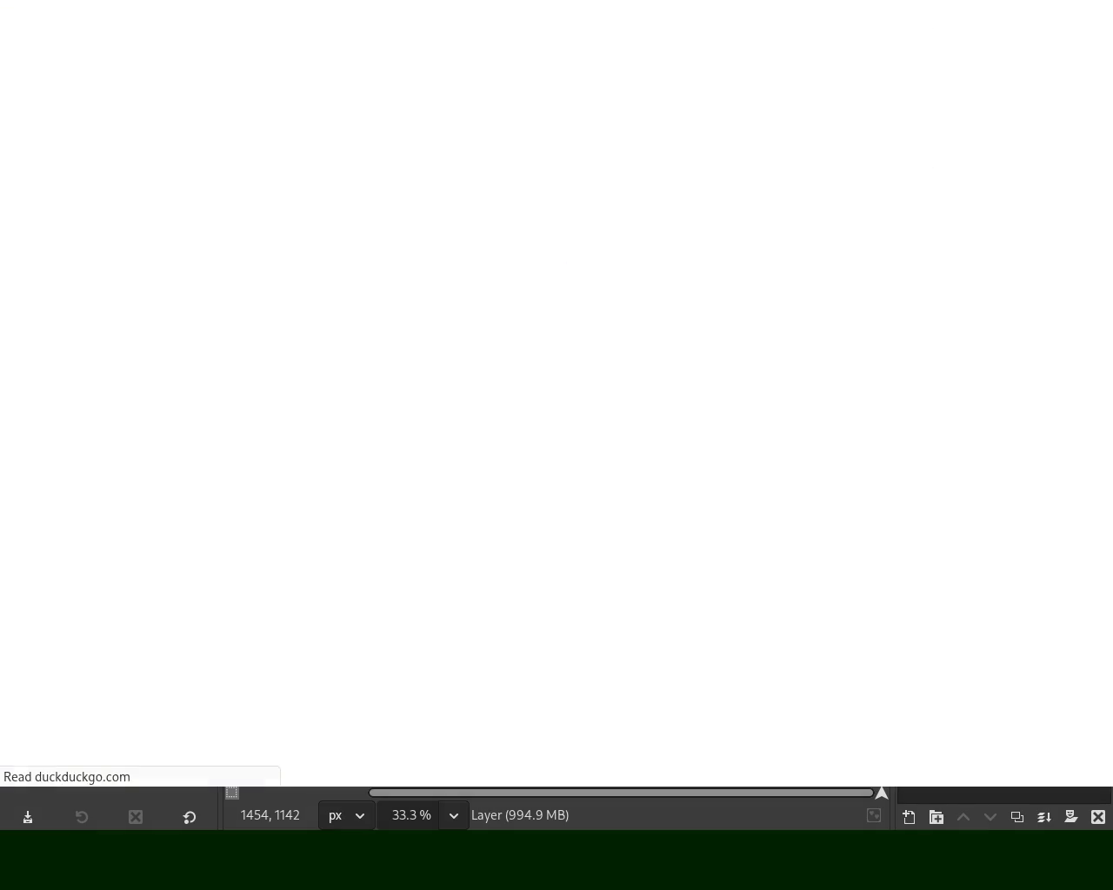
{"action": "left_click", "coordinate": [160, 78]}
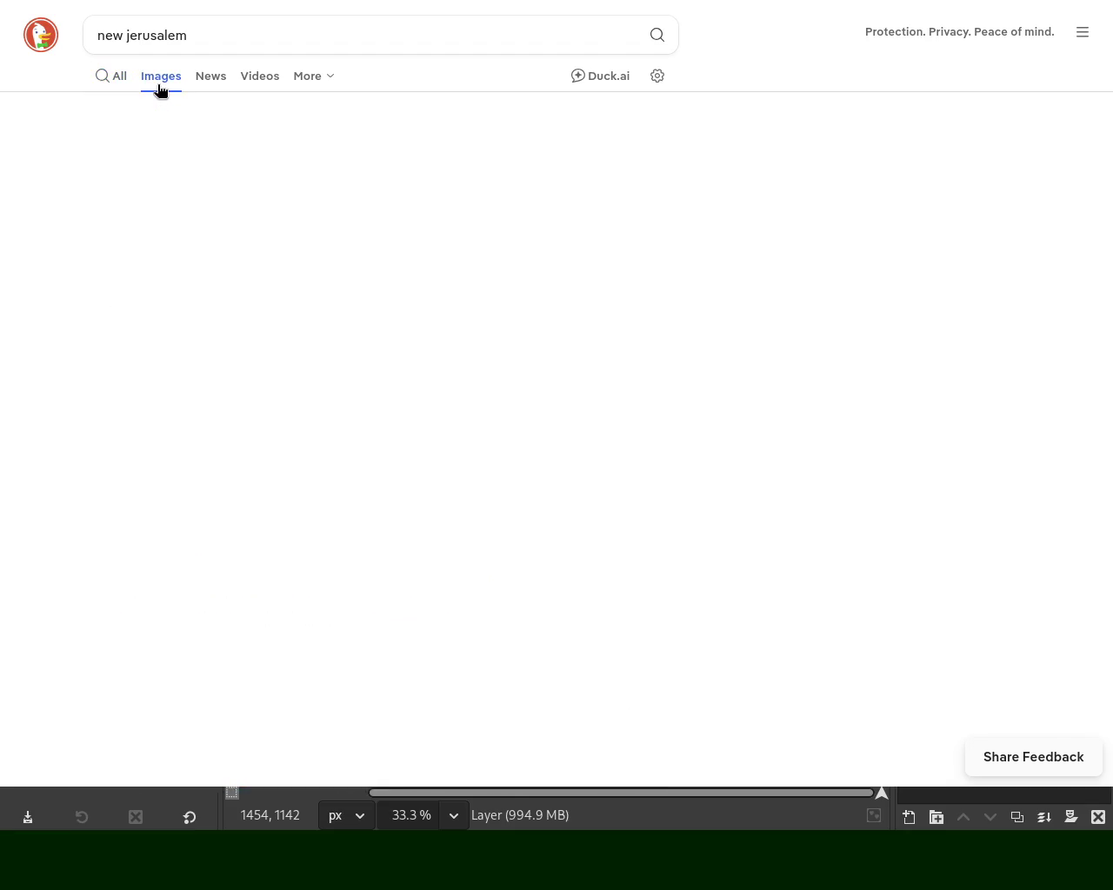
{"action": "scroll", "coordinate": [821, 319], "scroll_direction": "down", "scroll_amount": 10}
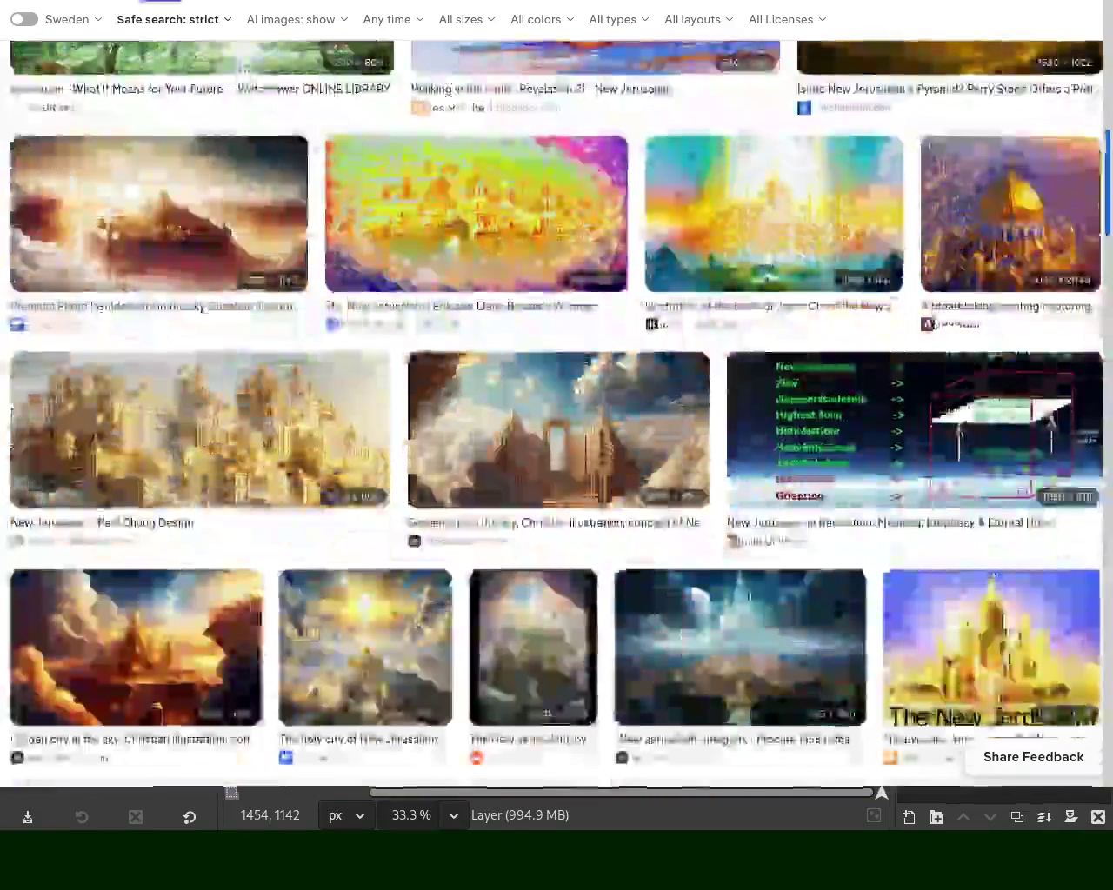
{"action": "scroll", "coordinate": [556, 435], "scroll_direction": "up", "scroll_amount": 10}
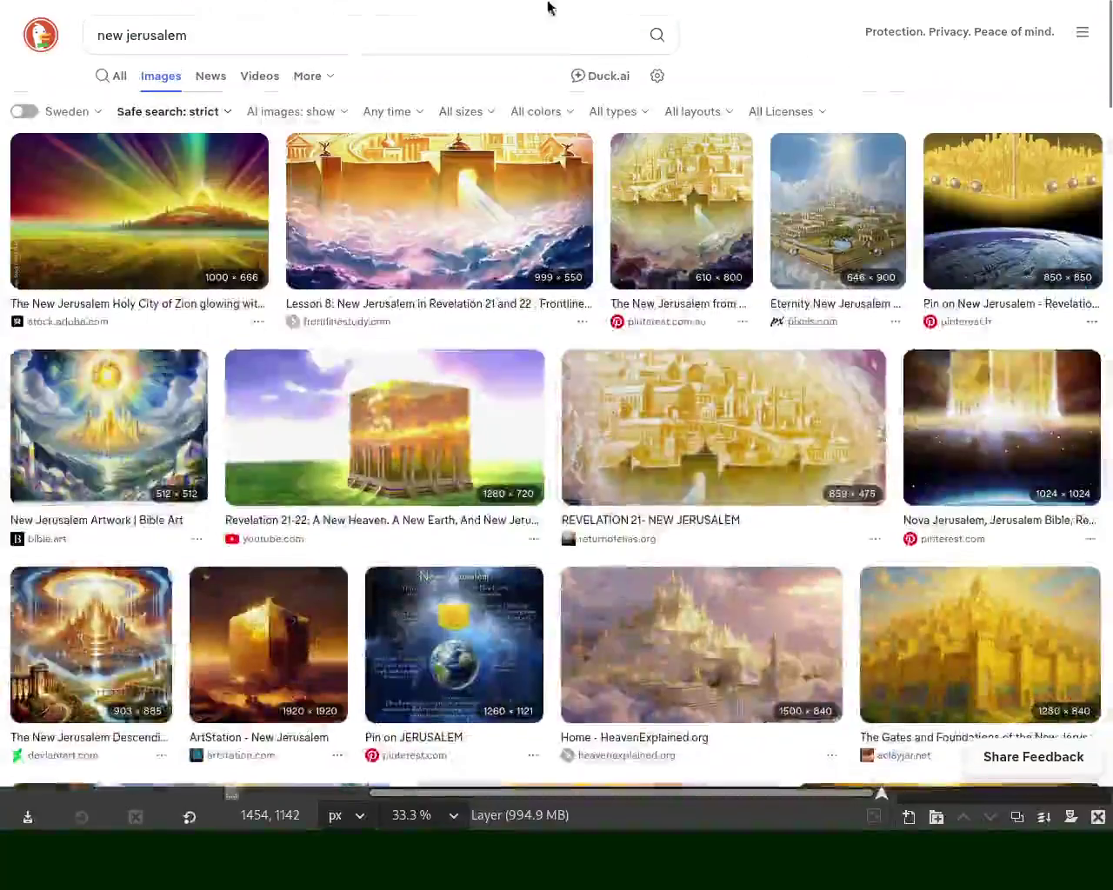
Refine the query to 'new jerusalem size earth' and enlarge the 1,500-miles-per-side map
{"action": "left_click", "coordinate": [325, 27]}
{"action": "type", "text": "size earth"}
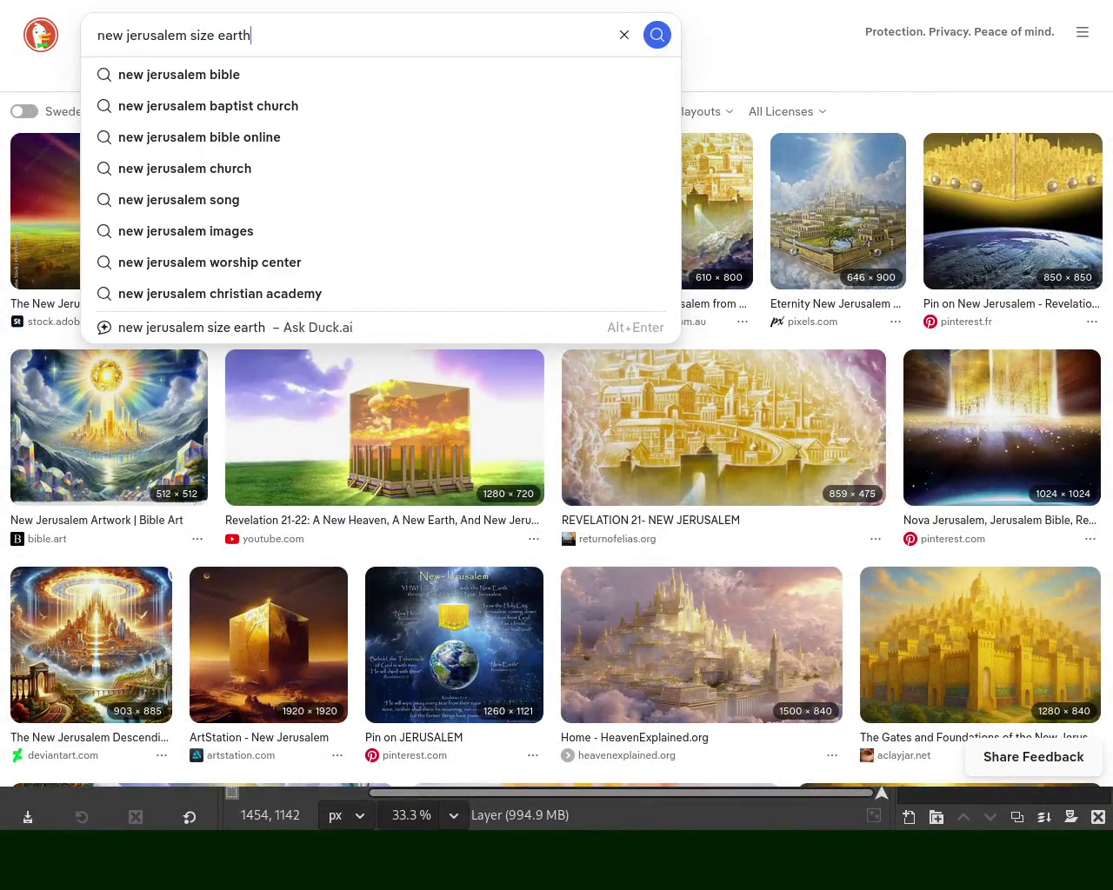
{"action": "key", "text": "Return"}
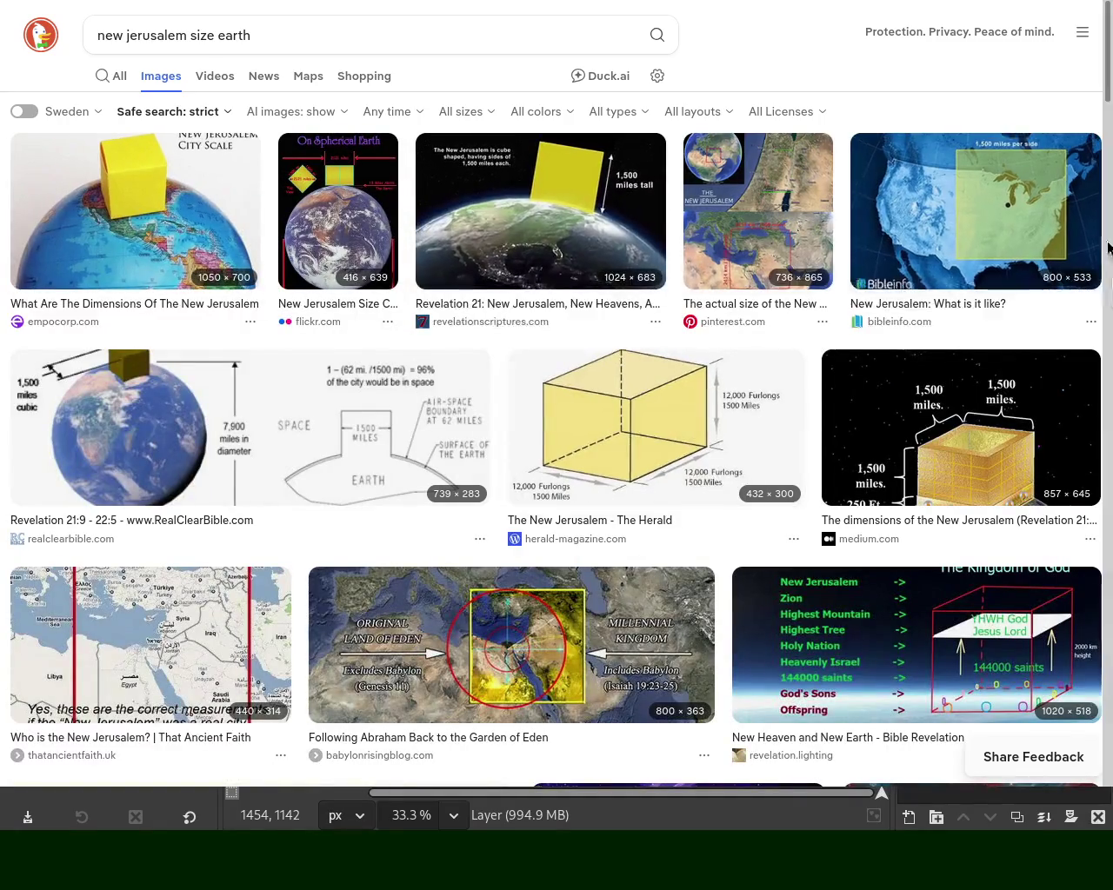
{"action": "left_click", "coordinate": [1003, 236]}
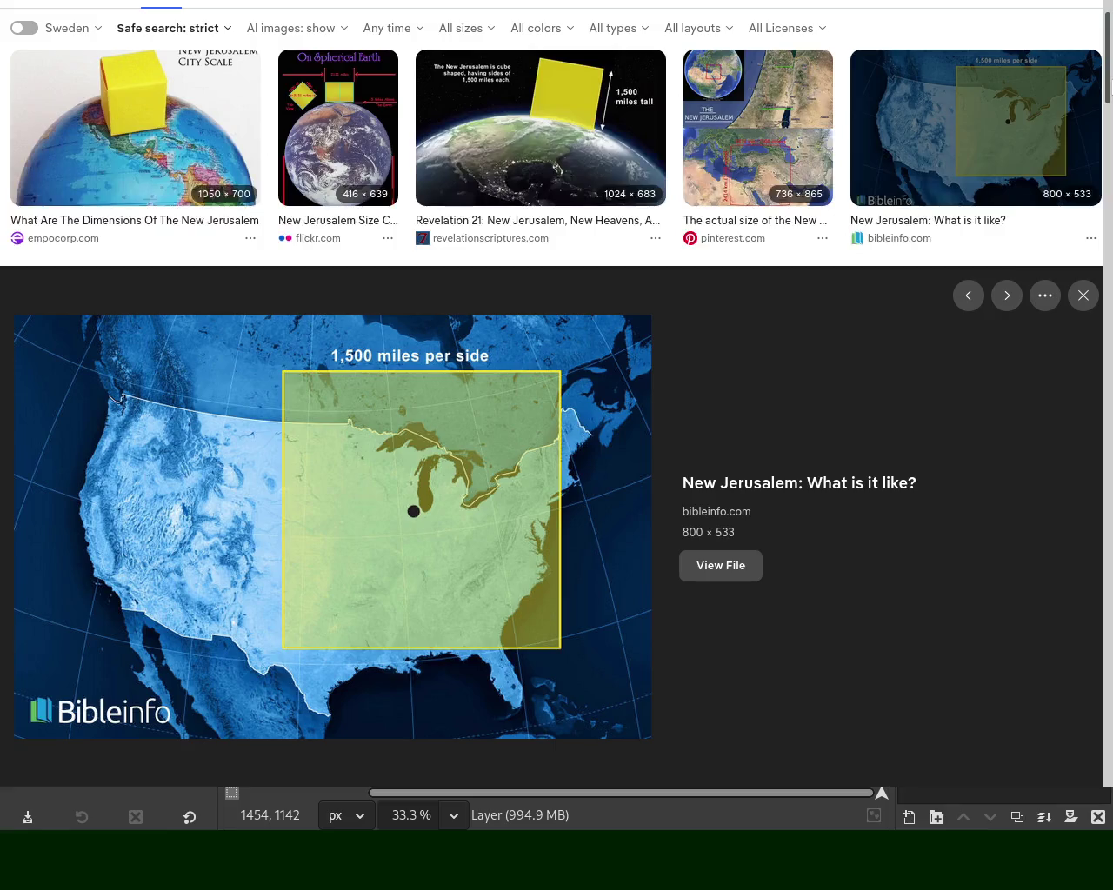
Enlarge the presstv.ir Greater Israel map, look it over, then close the preview
{"action": "scroll", "coordinate": [557, 417], "scroll_direction": "down", "scroll_amount": 3}
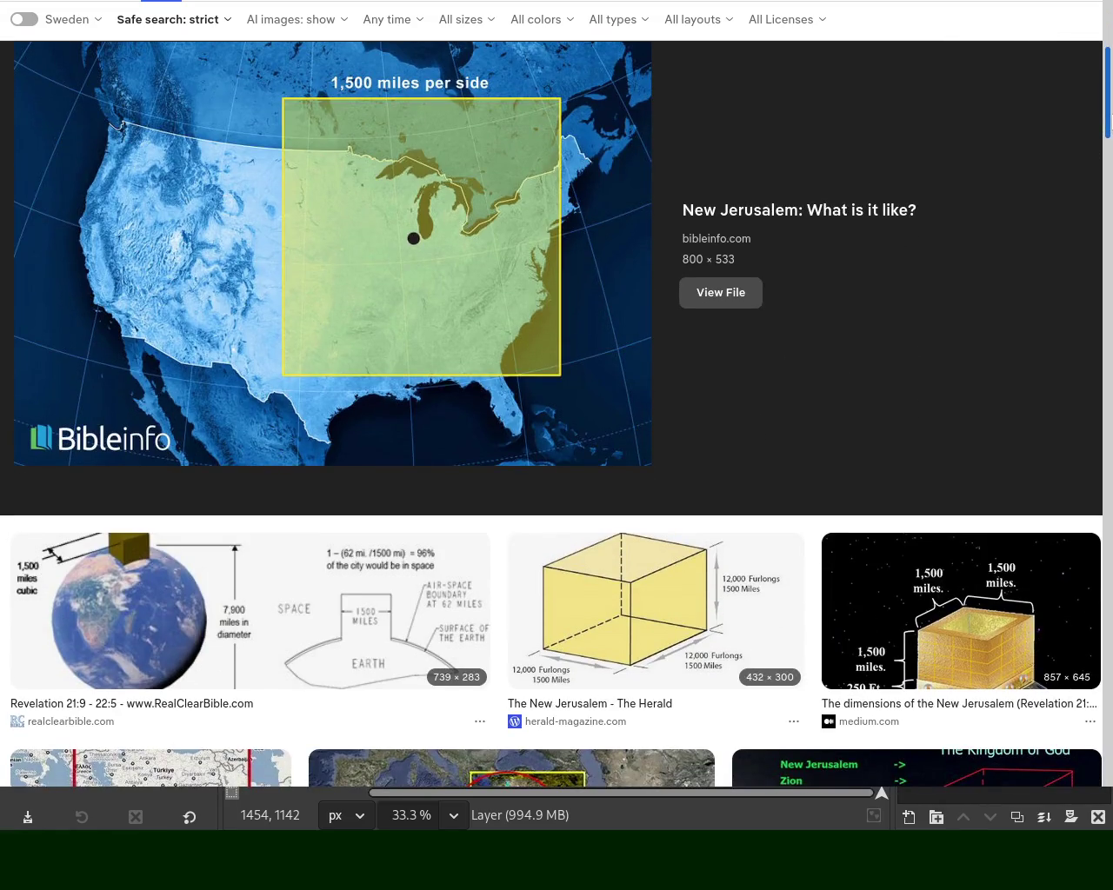
{"action": "scroll", "coordinate": [556, 417], "scroll_direction": "down", "scroll_amount": 3}
{"action": "scroll", "coordinate": [556, 418], "scroll_direction": "down", "scroll_amount": 1}
{"action": "scroll", "coordinate": [557, 417], "scroll_direction": "down", "scroll_amount": 2}
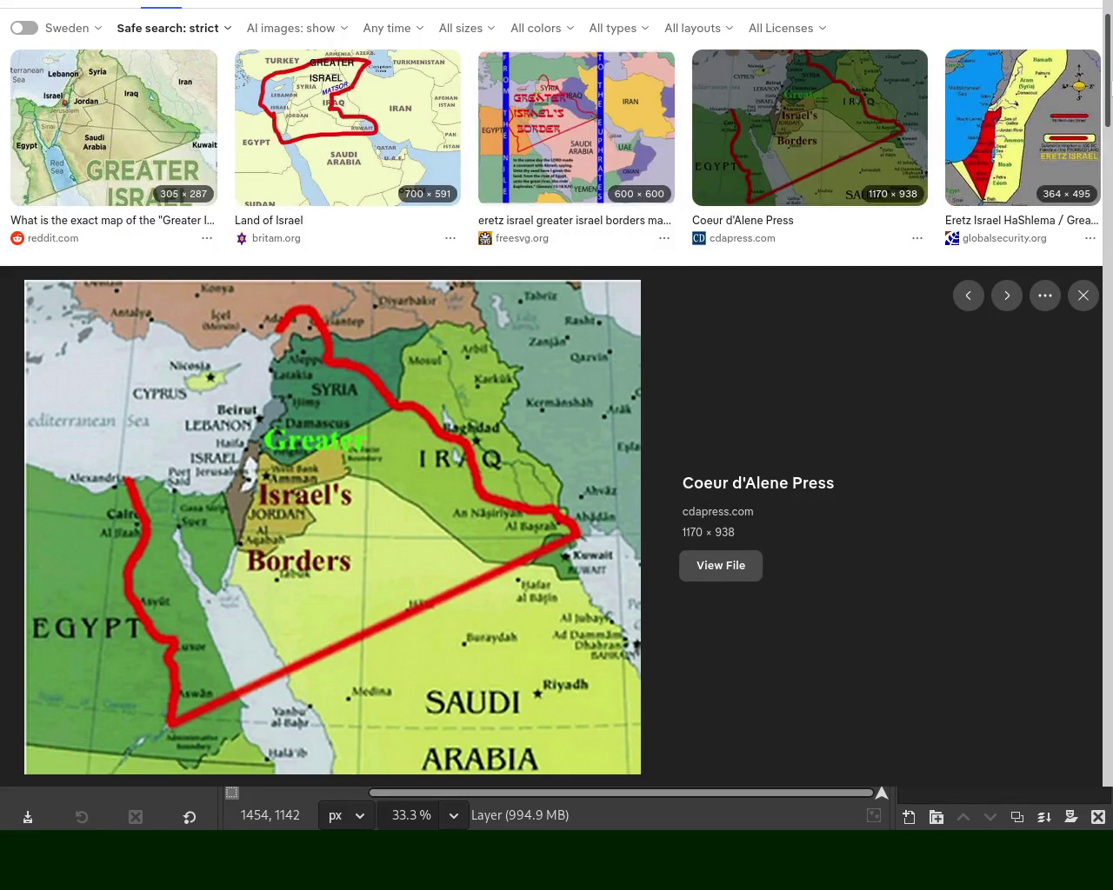
{"action": "scroll", "coordinate": [1093, 119], "scroll_direction": "down", "scroll_amount": 10}
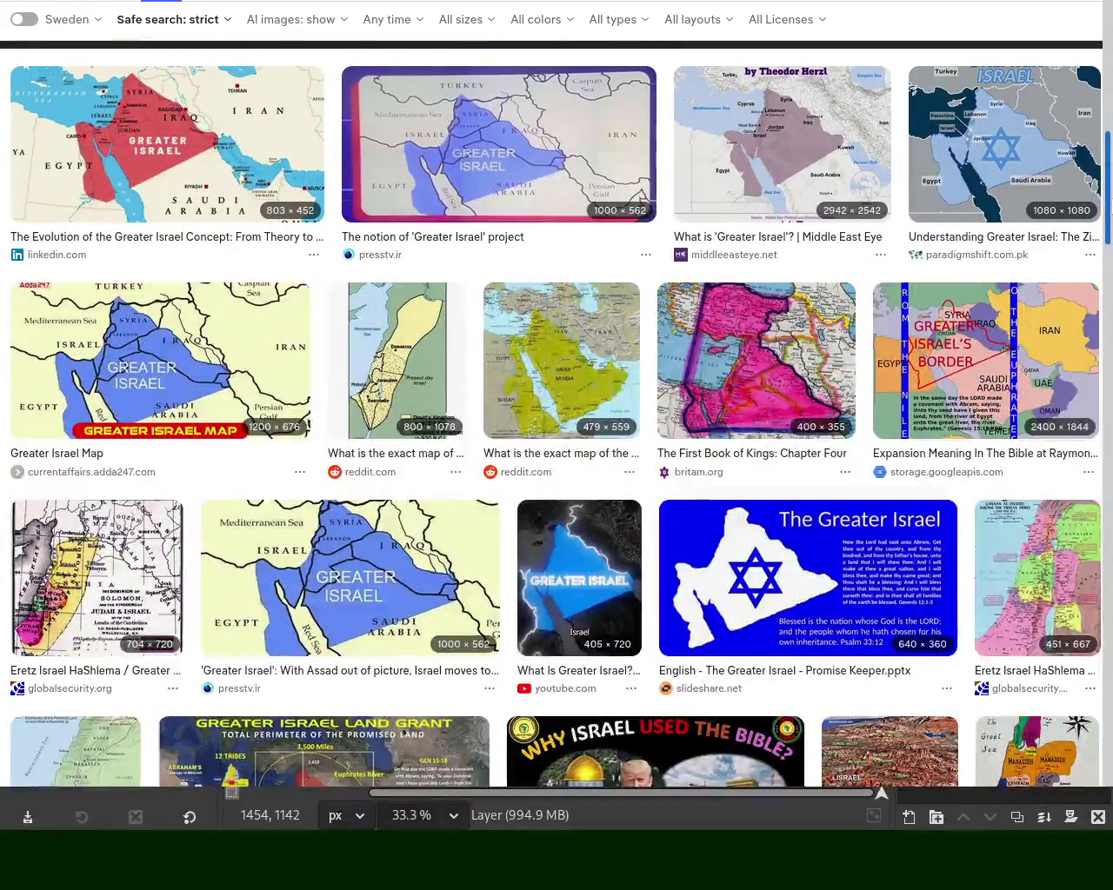
{"action": "left_click", "coordinate": [352, 601]}
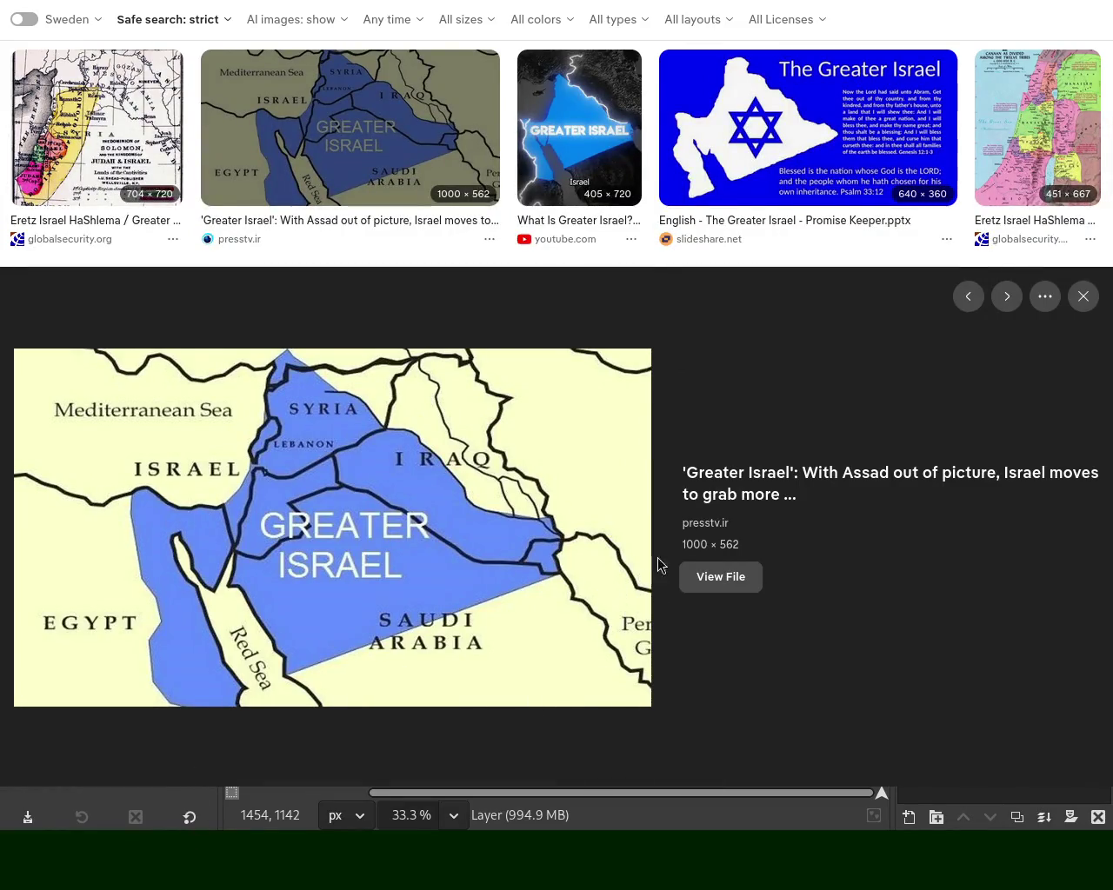
{"action": "scroll", "coordinate": [66, 91], "scroll_direction": "down", "scroll_amount": 10}
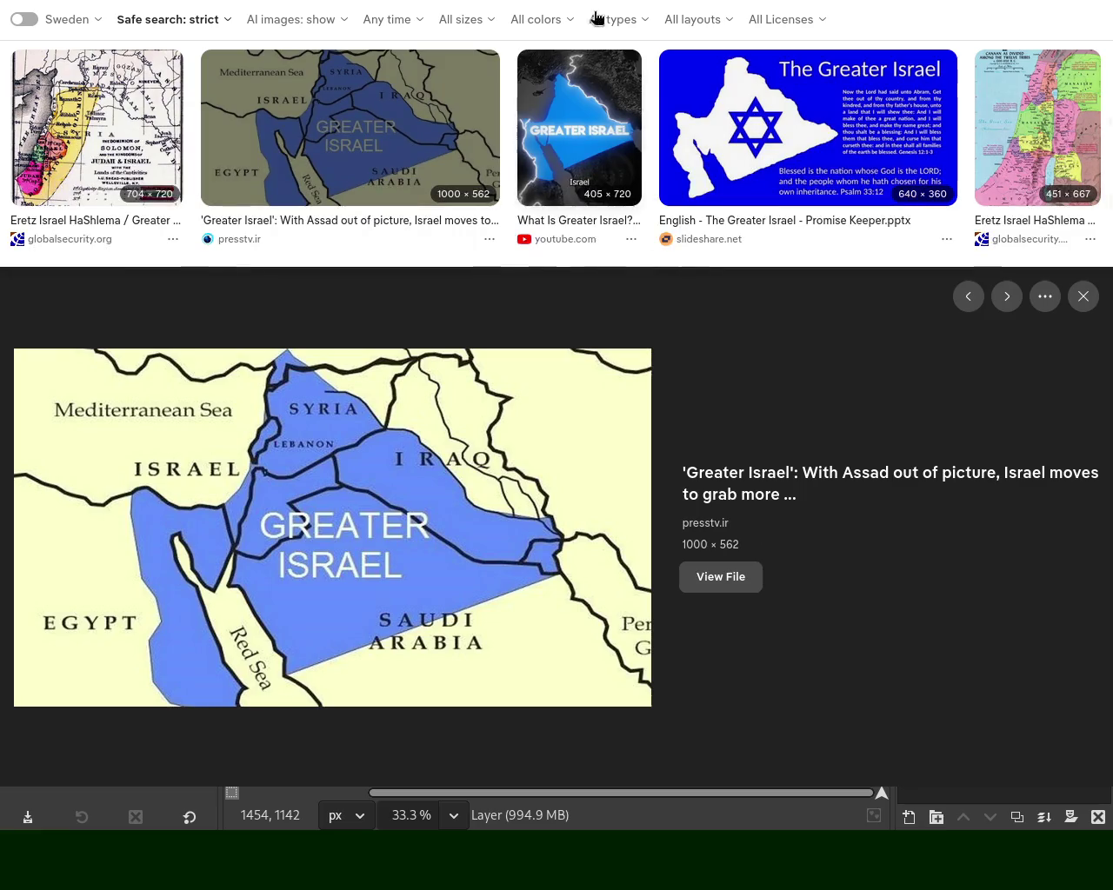
{"action": "scroll", "coordinate": [267, 86], "scroll_direction": "down", "scroll_amount": 10}
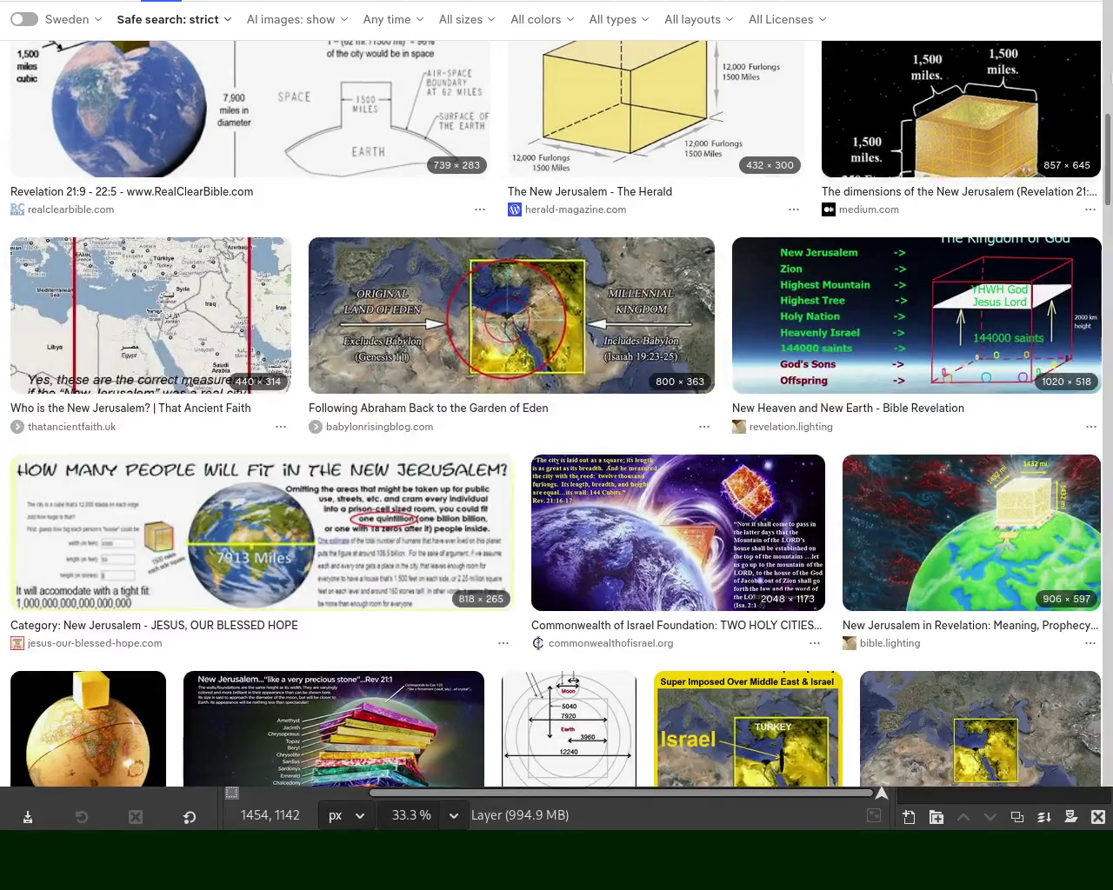
{"action": "scroll", "coordinate": [390, 440], "scroll_direction": "down", "scroll_amount": 7}
{"action": "scroll", "coordinate": [557, 417], "scroll_direction": "down", "scroll_amount": 3}
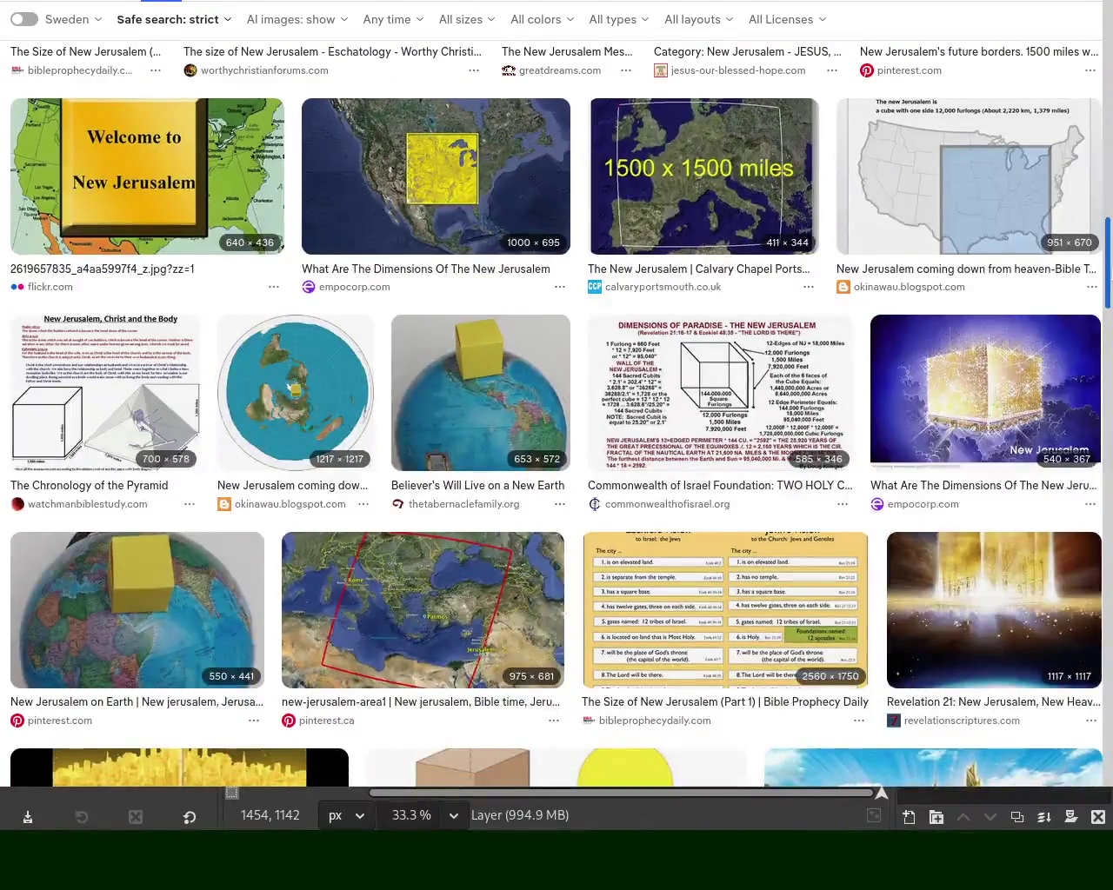
{"action": "scroll", "coordinate": [557, 417], "scroll_direction": "down", "scroll_amount": 3}
{"action": "scroll", "coordinate": [556, 418], "scroll_direction": "down", "scroll_amount": 2}
{"action": "scroll", "coordinate": [556, 417], "scroll_direction": "down", "scroll_amount": 2}
{"action": "scroll", "coordinate": [557, 417], "scroll_direction": "down", "scroll_amount": 2}
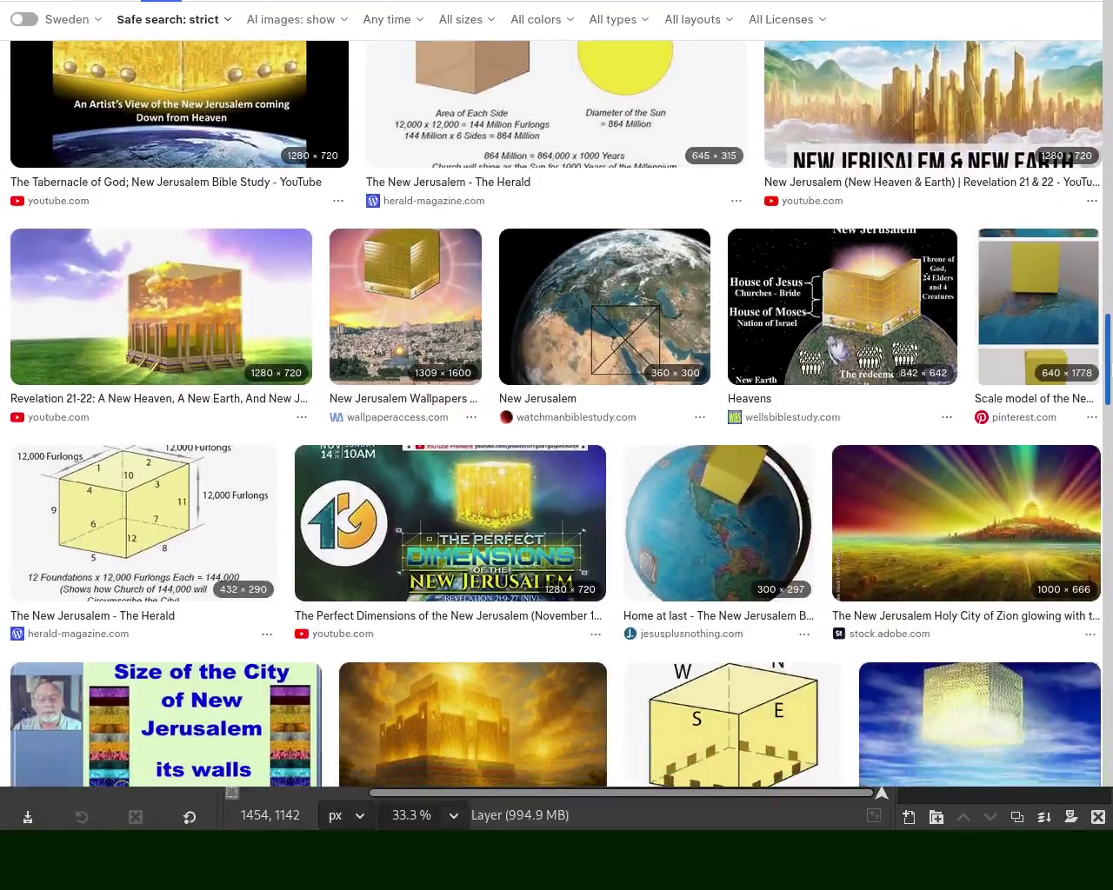
{"action": "left_click_drag", "start_coordinate": [1107, 358], "coordinate": [1110, 75]}
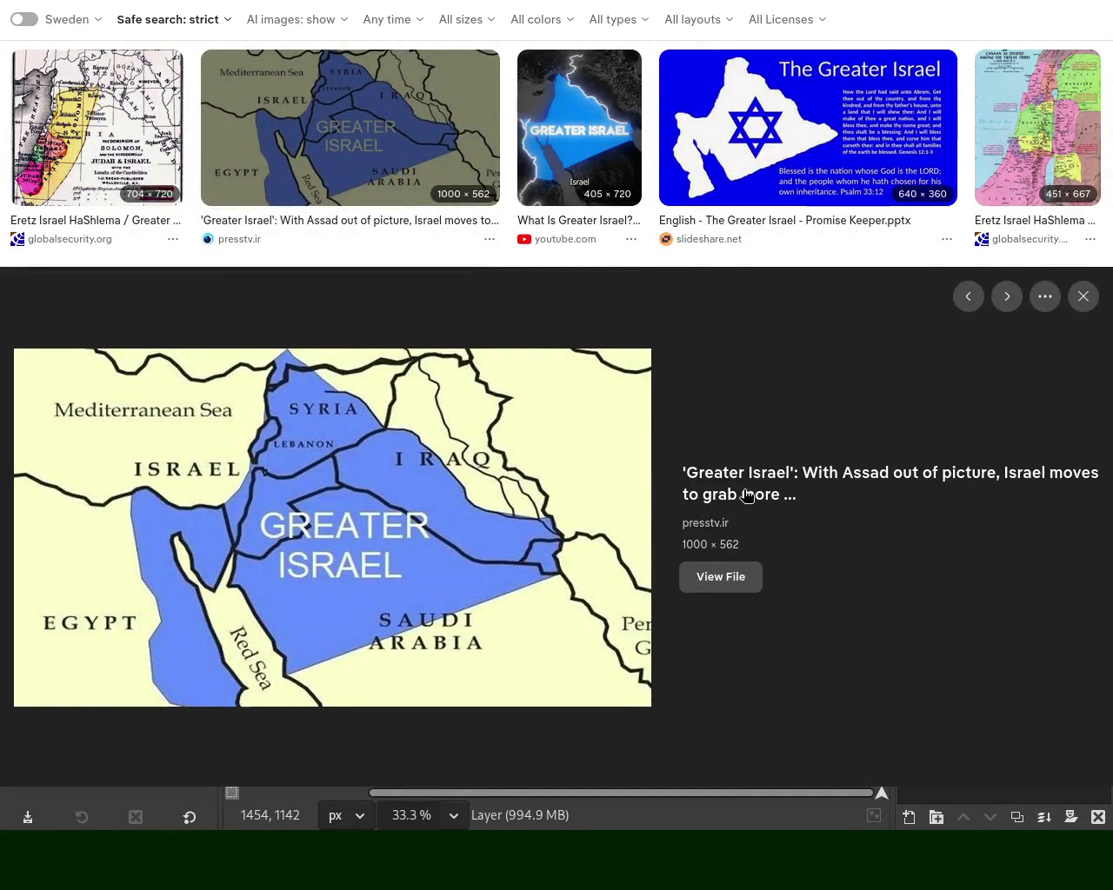
{"action": "key", "text": "Escape"}
{"action": "scroll", "coordinate": [447, 52], "scroll_direction": "up", "scroll_amount": 5}
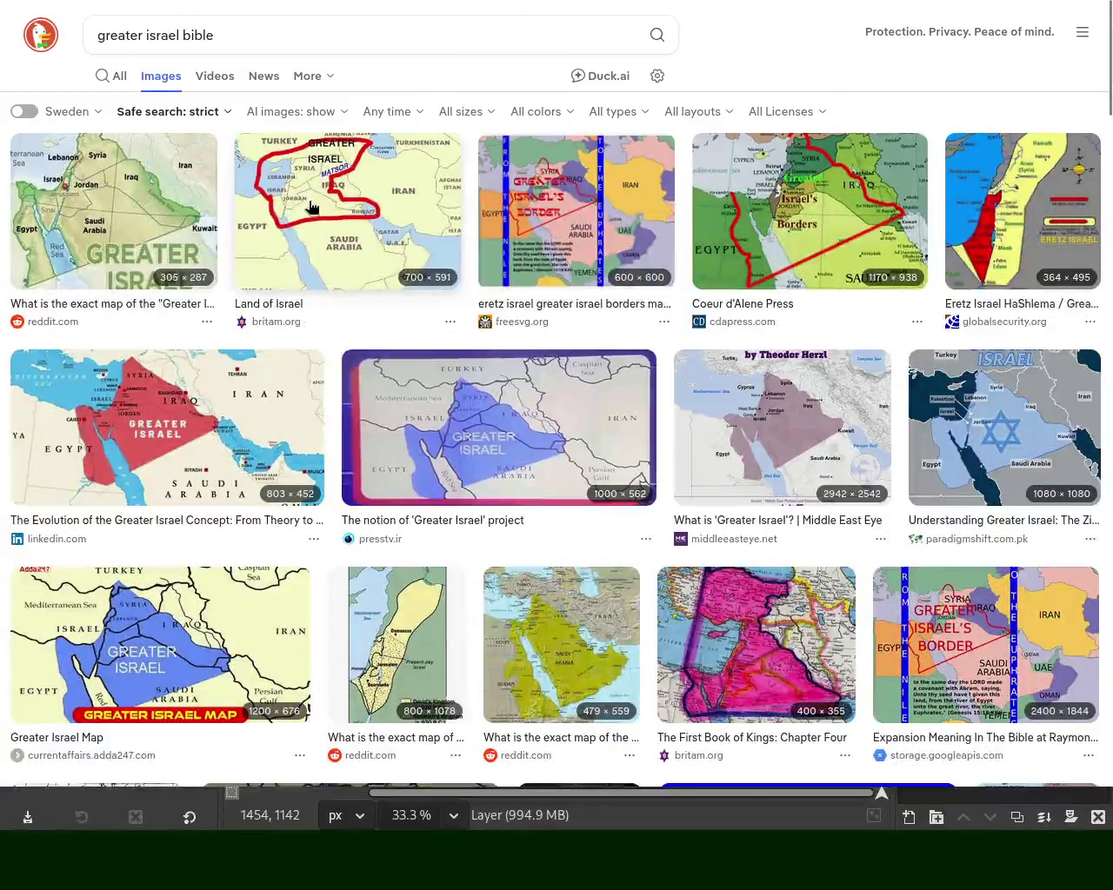
Open the Wikipedia 'Greater Israel' article from all results, skim it, and go back
{"action": "left_click", "coordinate": [119, 75]}
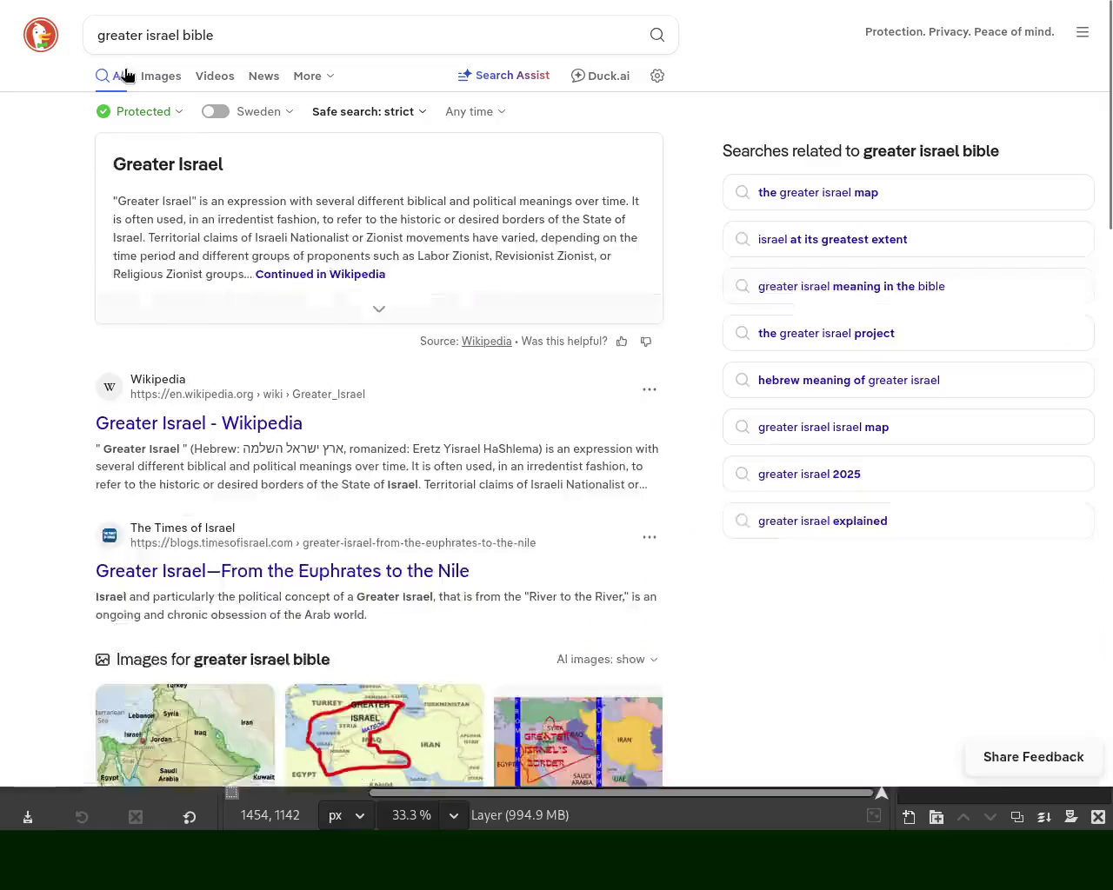
{"action": "left_click", "coordinate": [324, 274]}
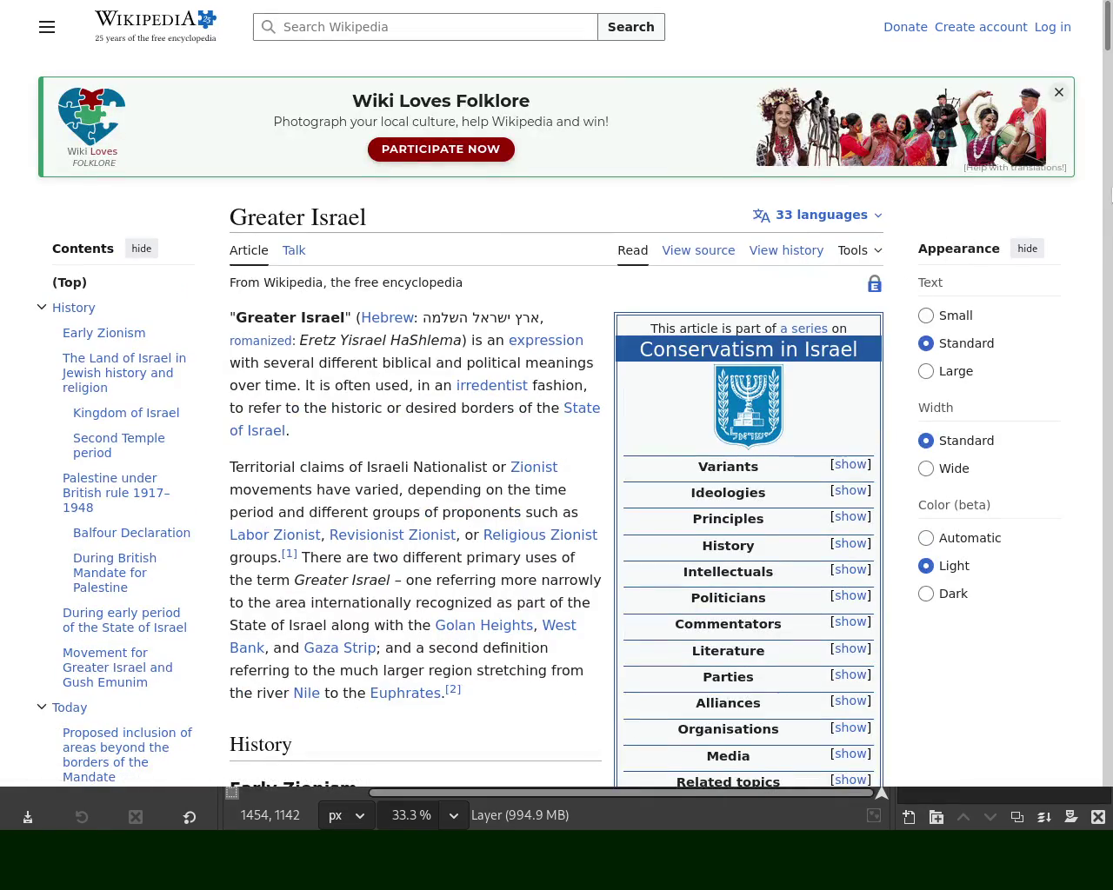
{"action": "mouse_move", "coordinate": [1110, 105]}
{"action": "left_mouse_down"}
{"action": "mouse_move", "coordinate": [1107, 565]}
{"action": "mouse_move", "coordinate": [1106, 26]}
{"action": "left_mouse_up"}
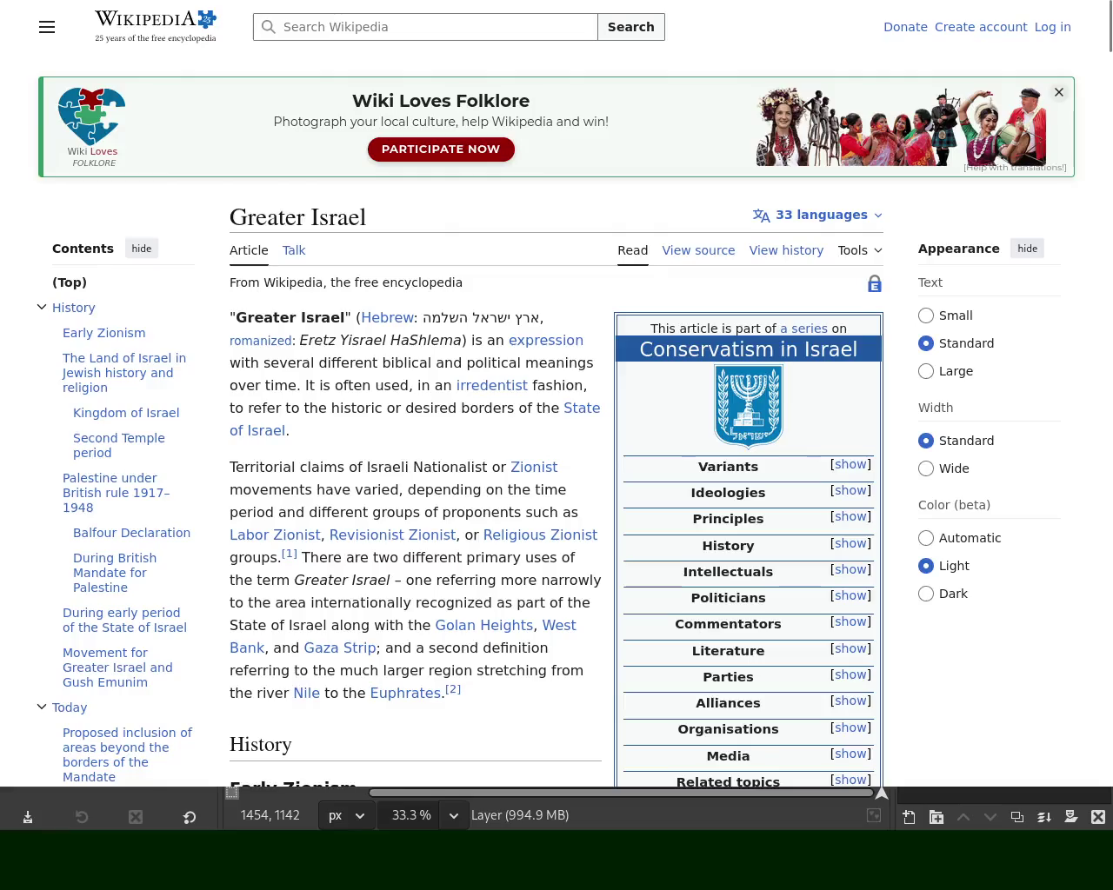
{"action": "key", "text": "alt+Left"}
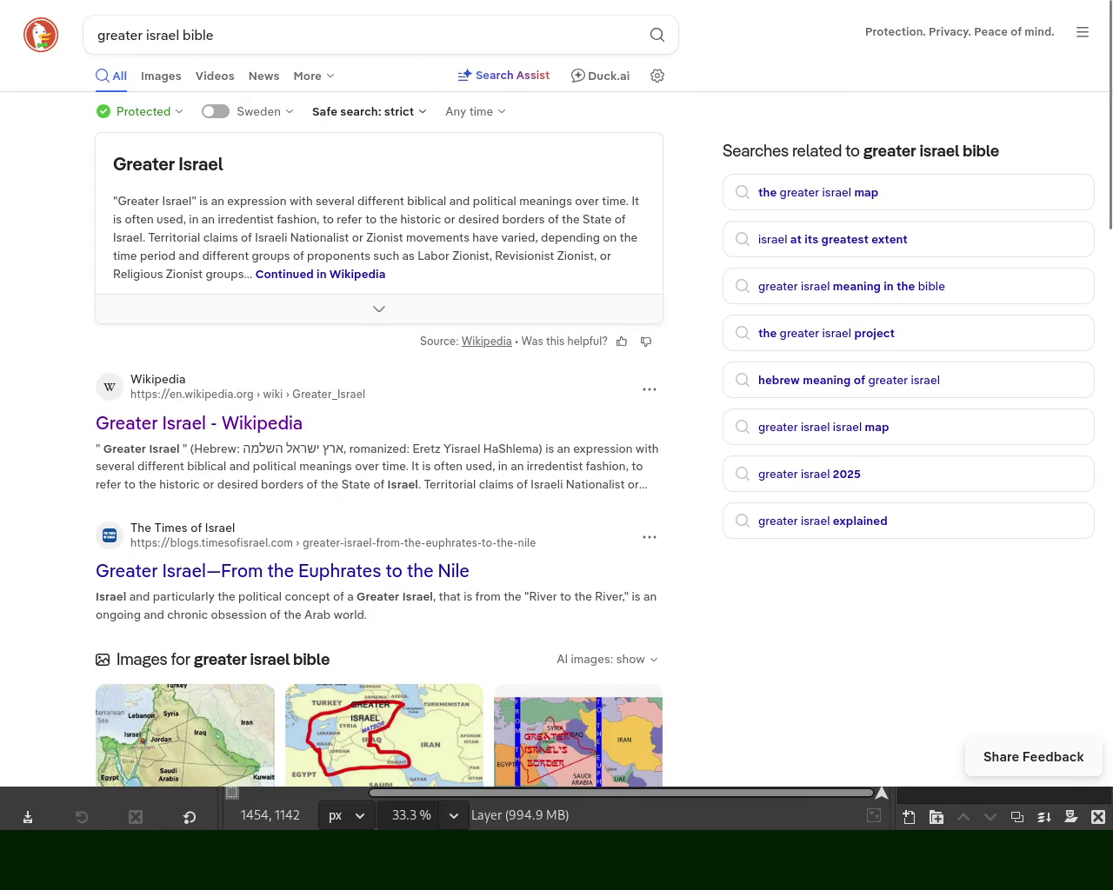
{"action": "key", "text": "ctrl+t"}
Search 'bible', open Bible Hub, and go from Joshua 1:1 to the full Joshua chapter 1
{"action": "type", "text": "bible"}
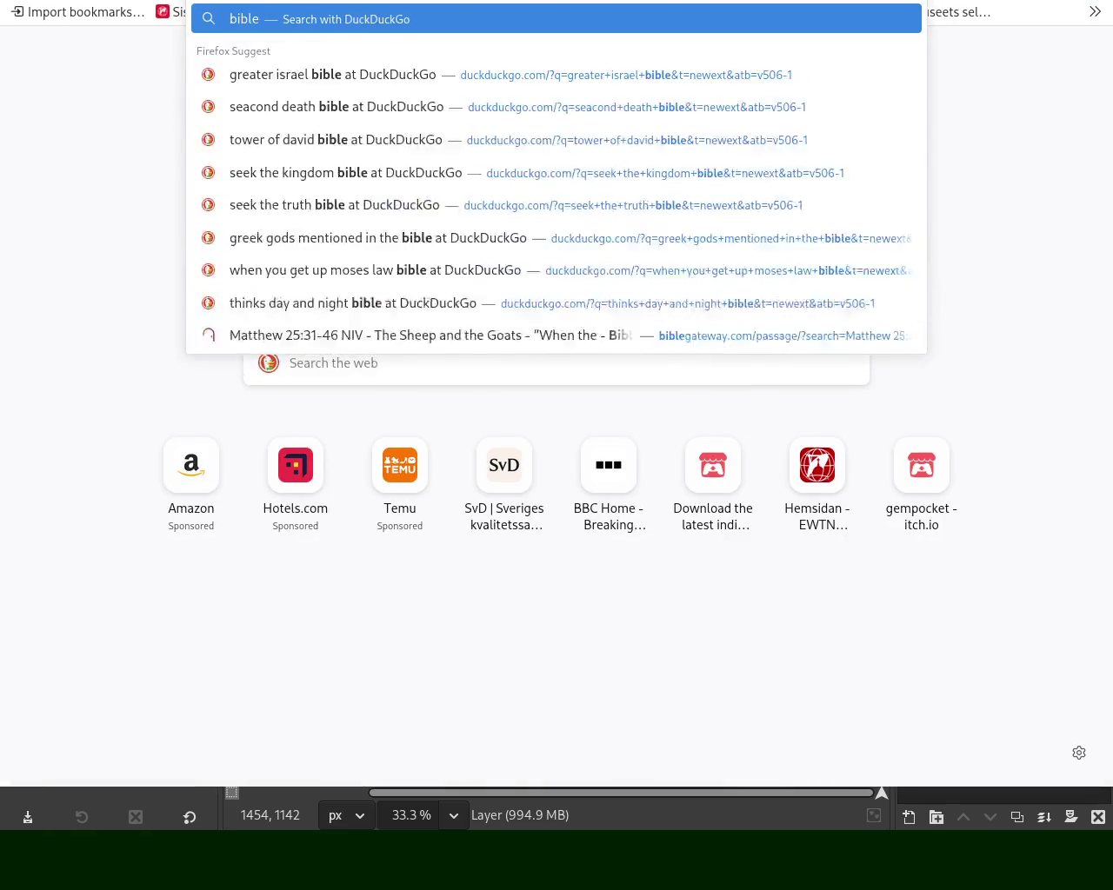
{"action": "key", "text": "Return"}
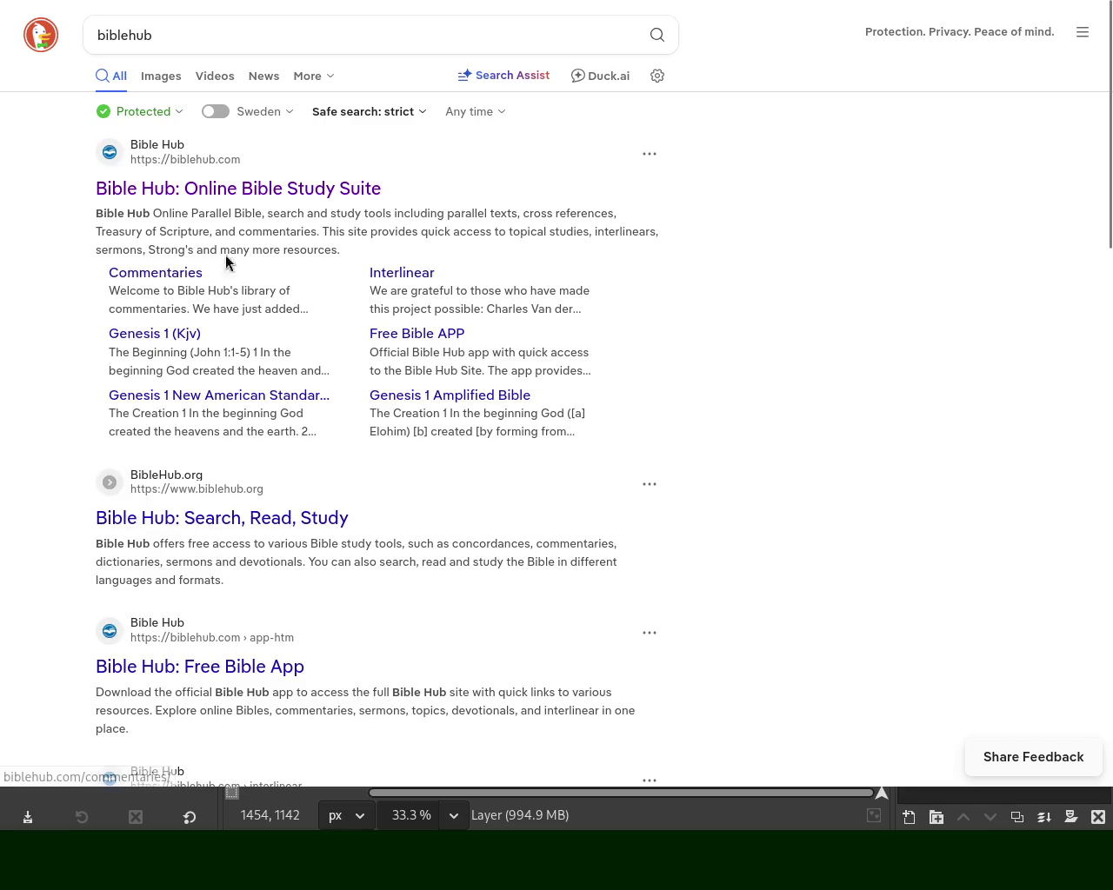
{"action": "left_click", "coordinate": [190, 200]}
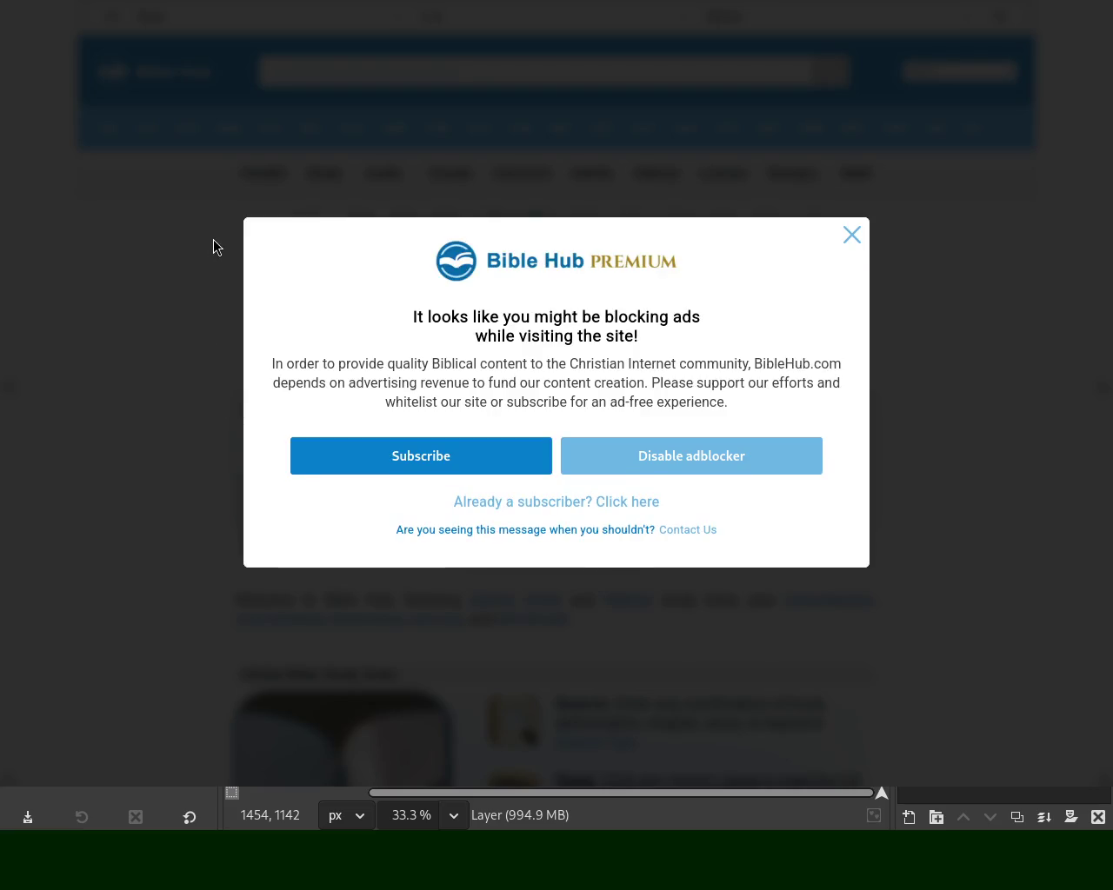
{"action": "left_click", "coordinate": [262, 168]}
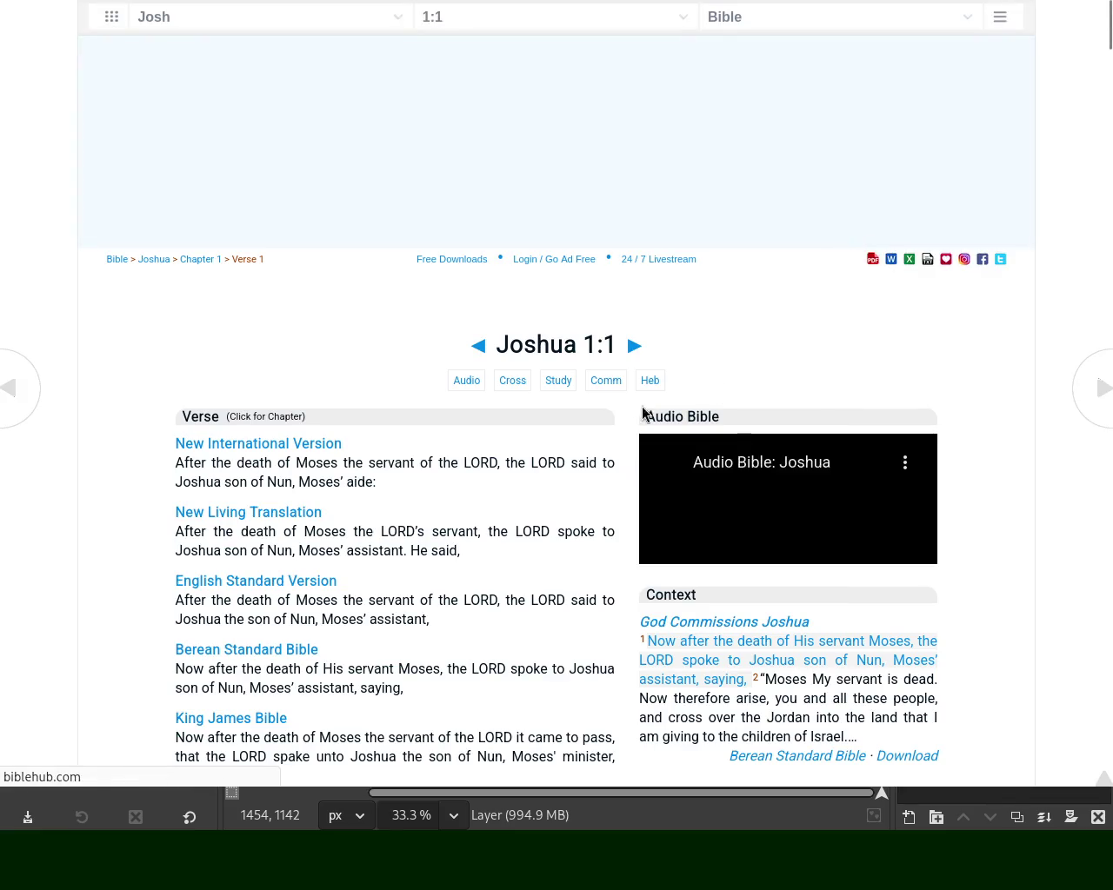
{"action": "left_click", "coordinate": [634, 346]}
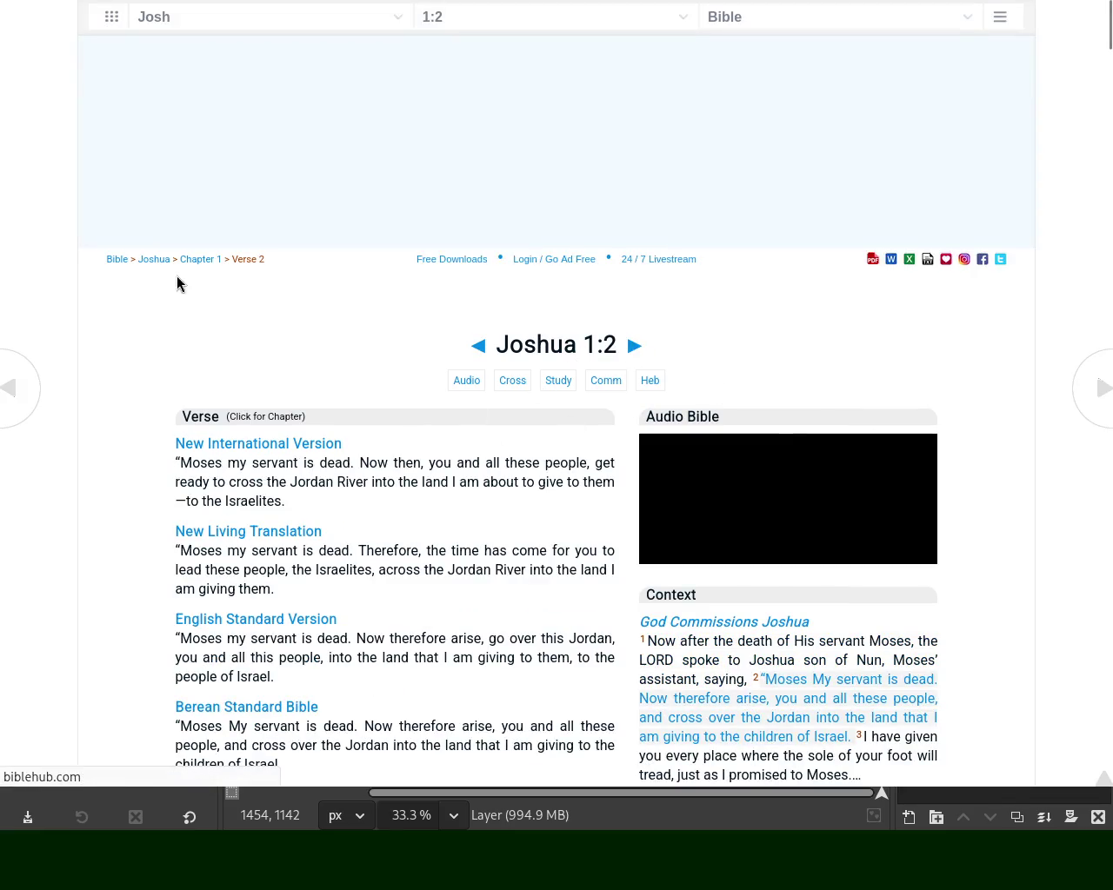
{"action": "left_click", "coordinate": [199, 259]}
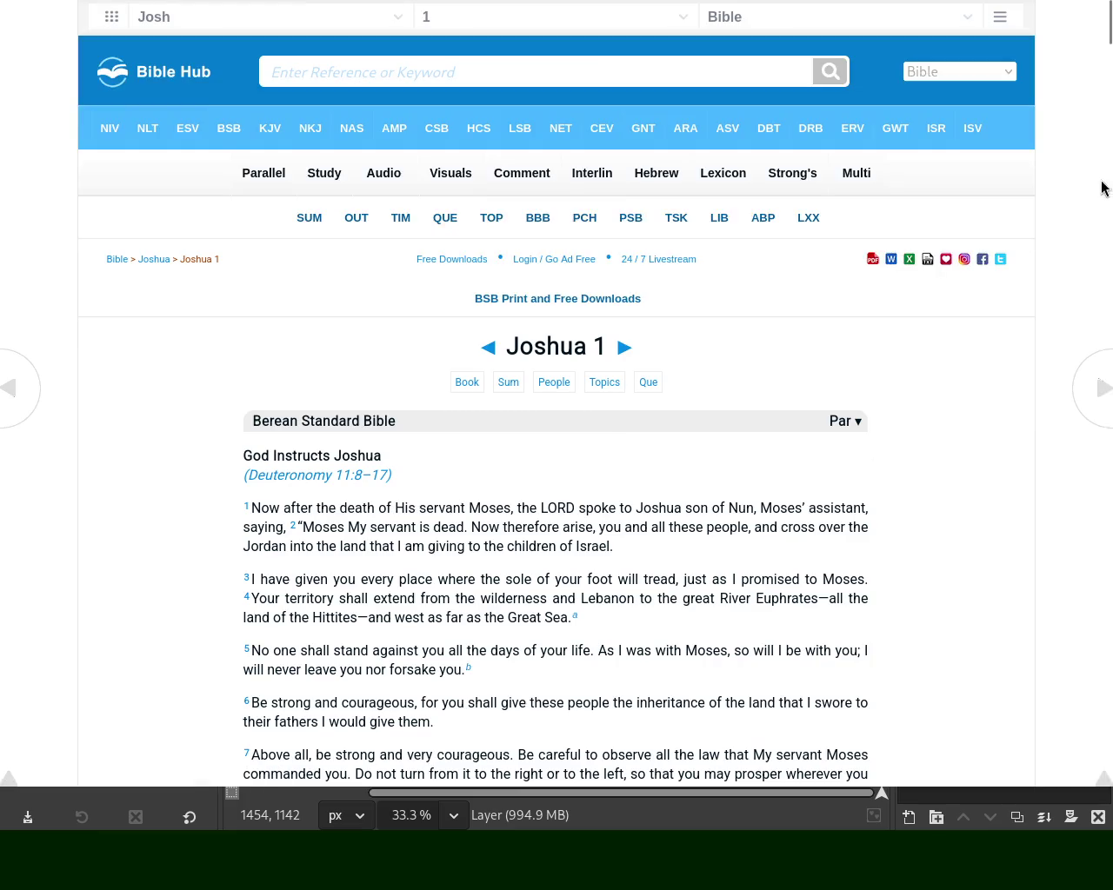
Dismiss the ad-blocker notice and select verse 4 about the territory reaching the Euphrates
{"action": "scroll", "coordinate": [882, 204], "scroll_direction": "down", "scroll_amount": 3}
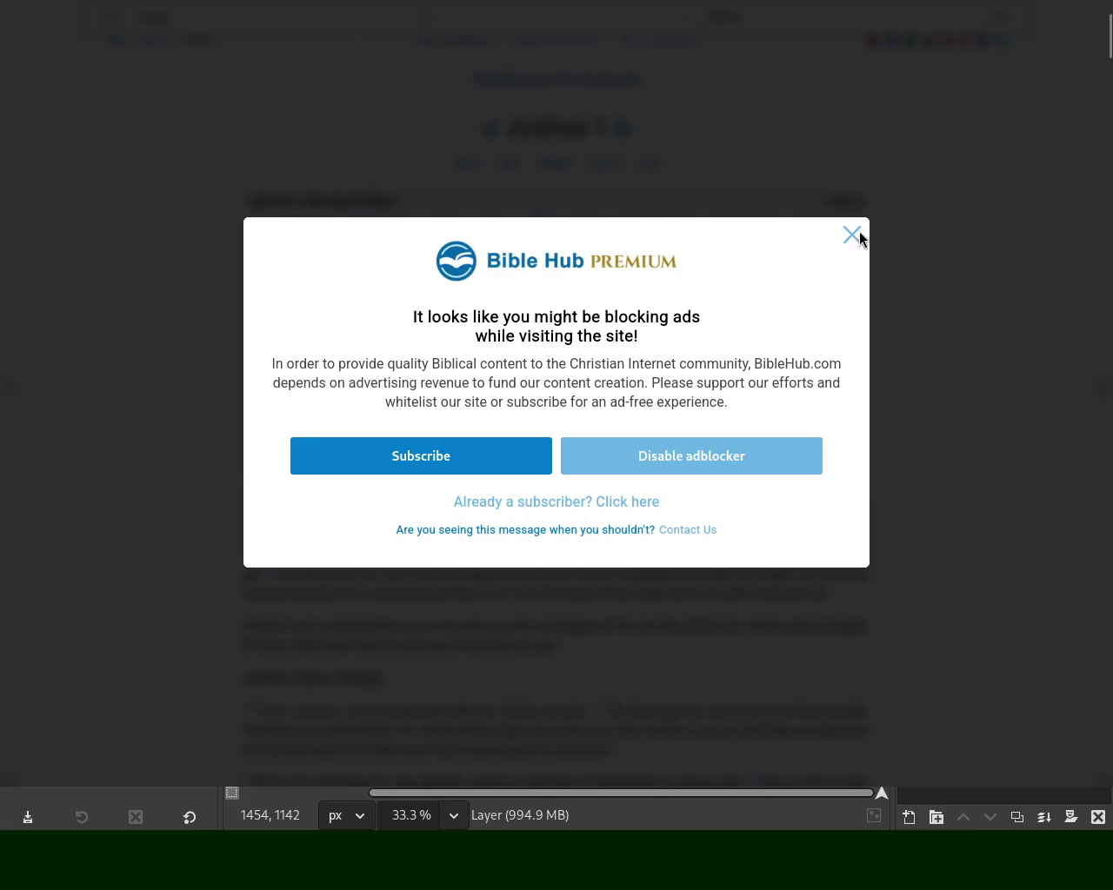
{"action": "left_click", "coordinate": [851, 235]}
{"action": "scroll", "coordinate": [1110, 66], "scroll_direction": "down", "scroll_amount": 1}
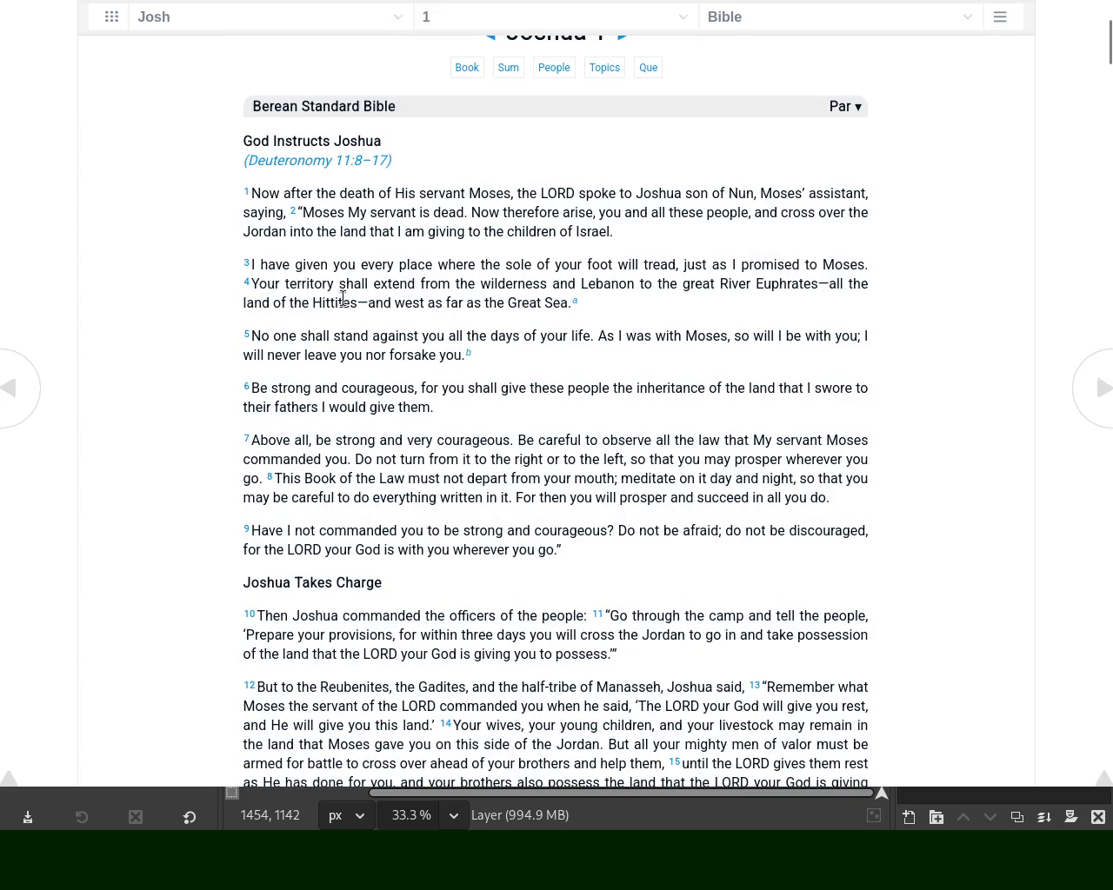
{"action": "mouse_move", "coordinate": [258, 284]}
{"action": "left_mouse_down"}
{"action": "mouse_move", "coordinate": [869, 286]}
{"action": "mouse_move", "coordinate": [618, 304]}
{"action": "mouse_move", "coordinate": [301, 297]}
{"action": "mouse_move", "coordinate": [624, 311]}
{"action": "left_mouse_up"}
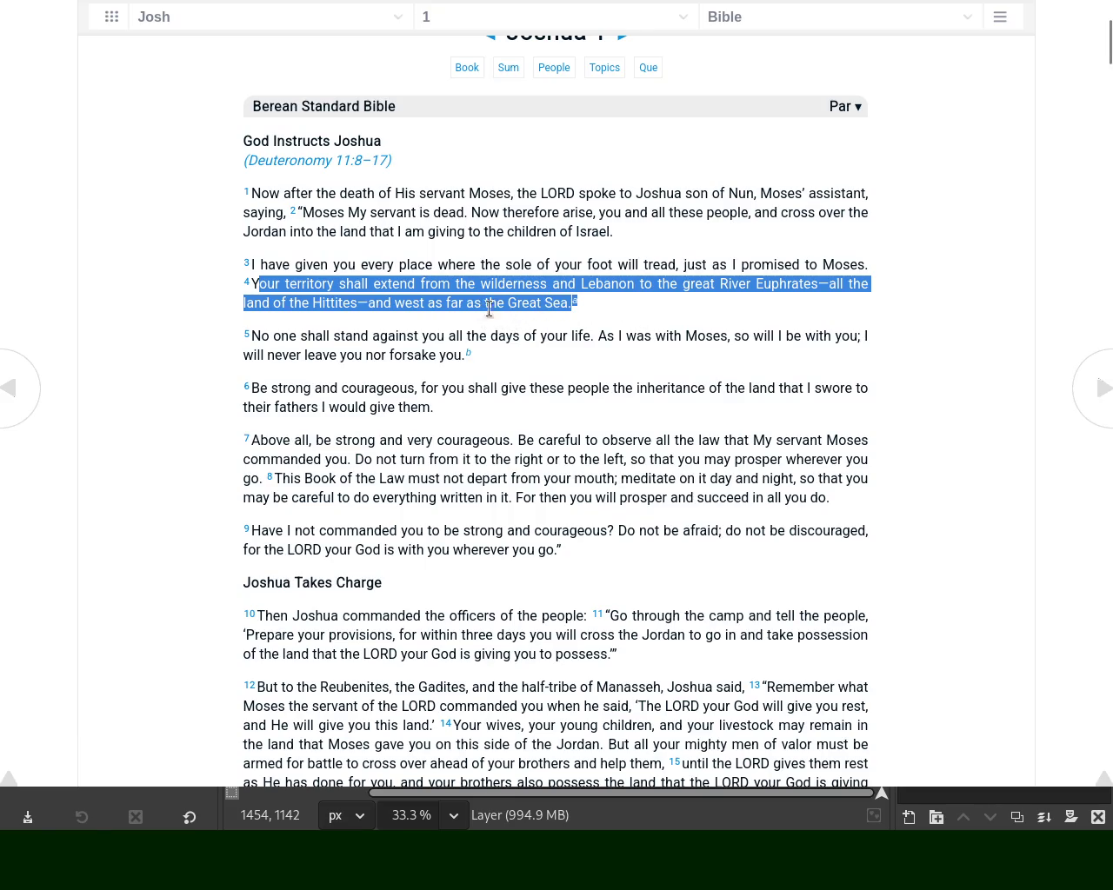
{"action": "left_click", "coordinate": [610, 316]}
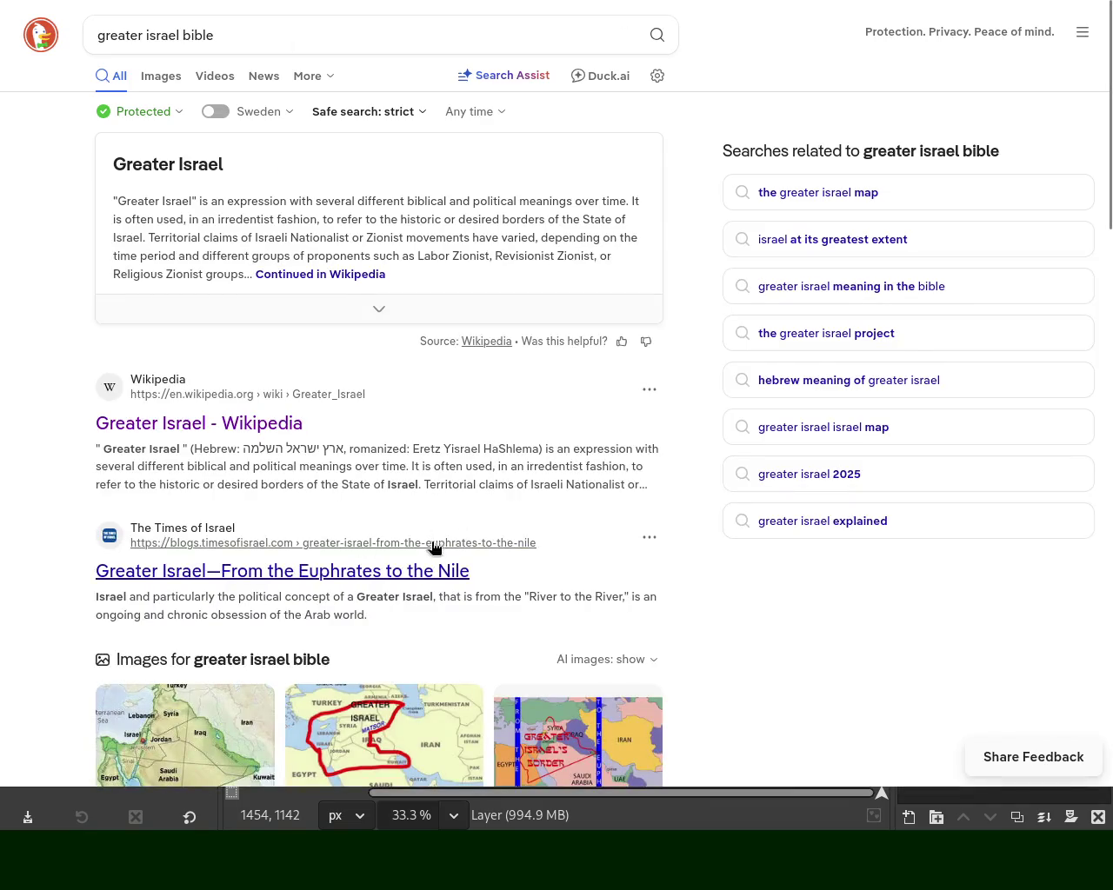
Preview the Land of Israel map, then open the reddit Greater Israel map (305 × 287)
{"action": "scroll", "coordinate": [1098, 169], "scroll_direction": "down", "scroll_amount": 3}
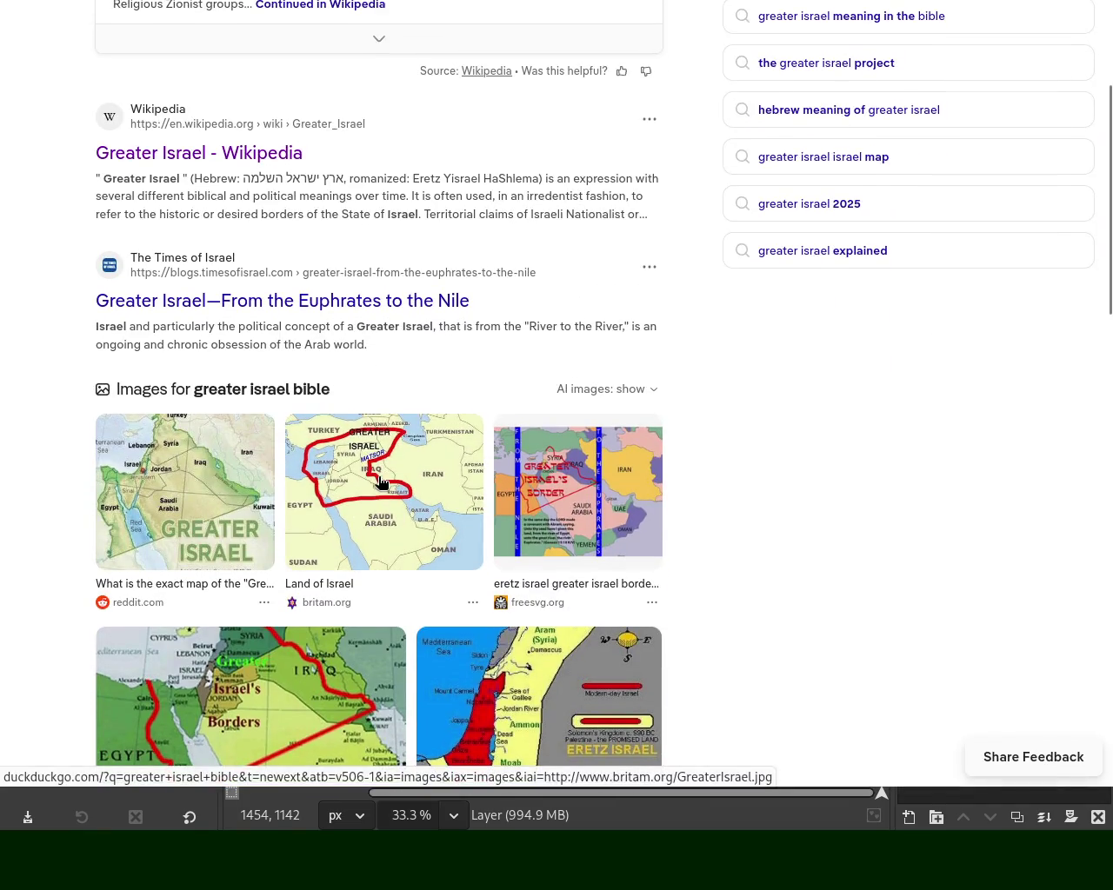
{"action": "left_click", "coordinate": [374, 490]}
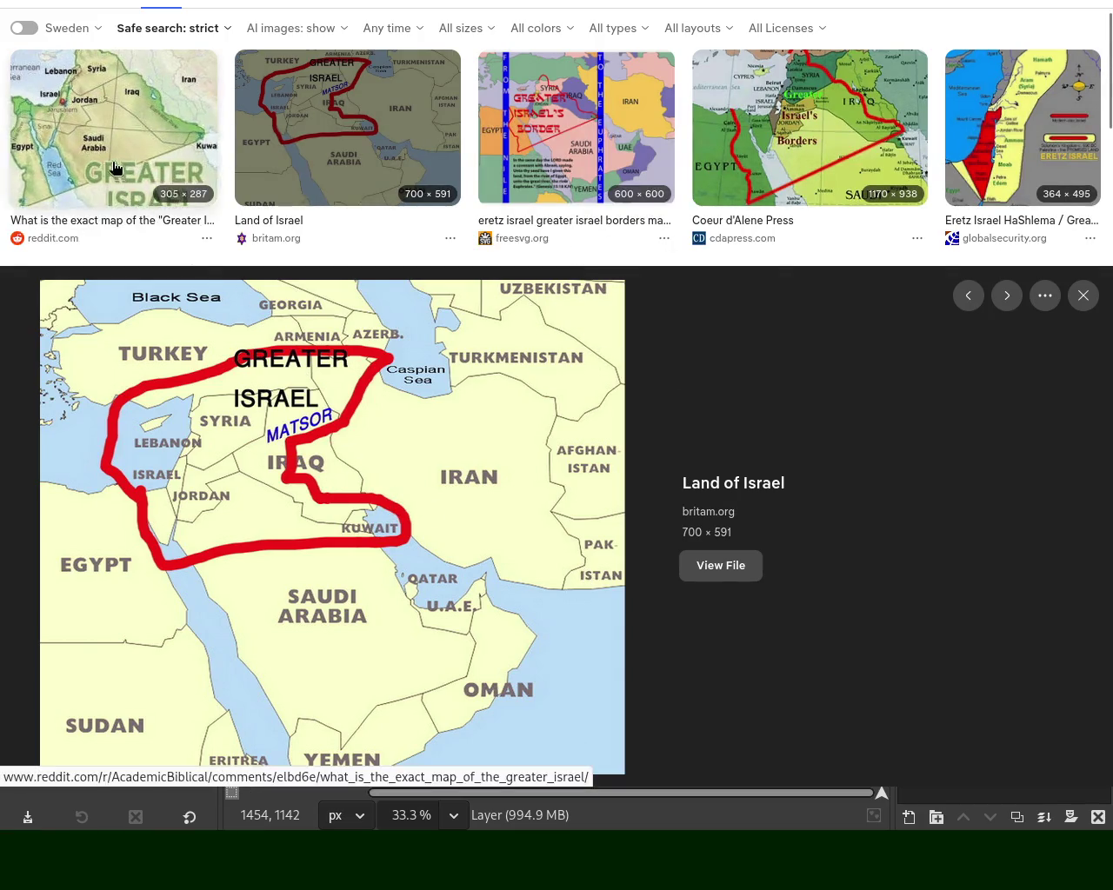
{"action": "left_click", "coordinate": [100, 146]}
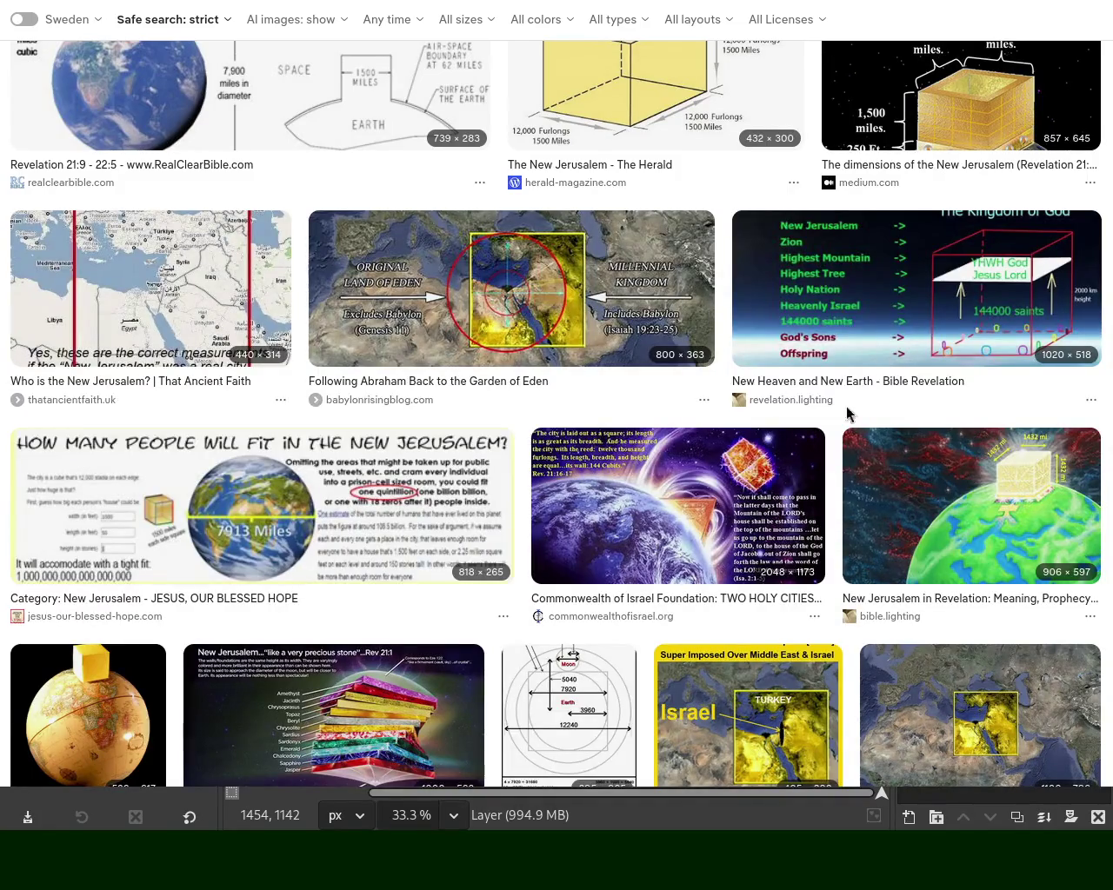
{"action": "scroll", "coordinate": [437, 583], "scroll_direction": "down", "scroll_amount": 10}
{"action": "left_click", "coordinate": [437, 583]}
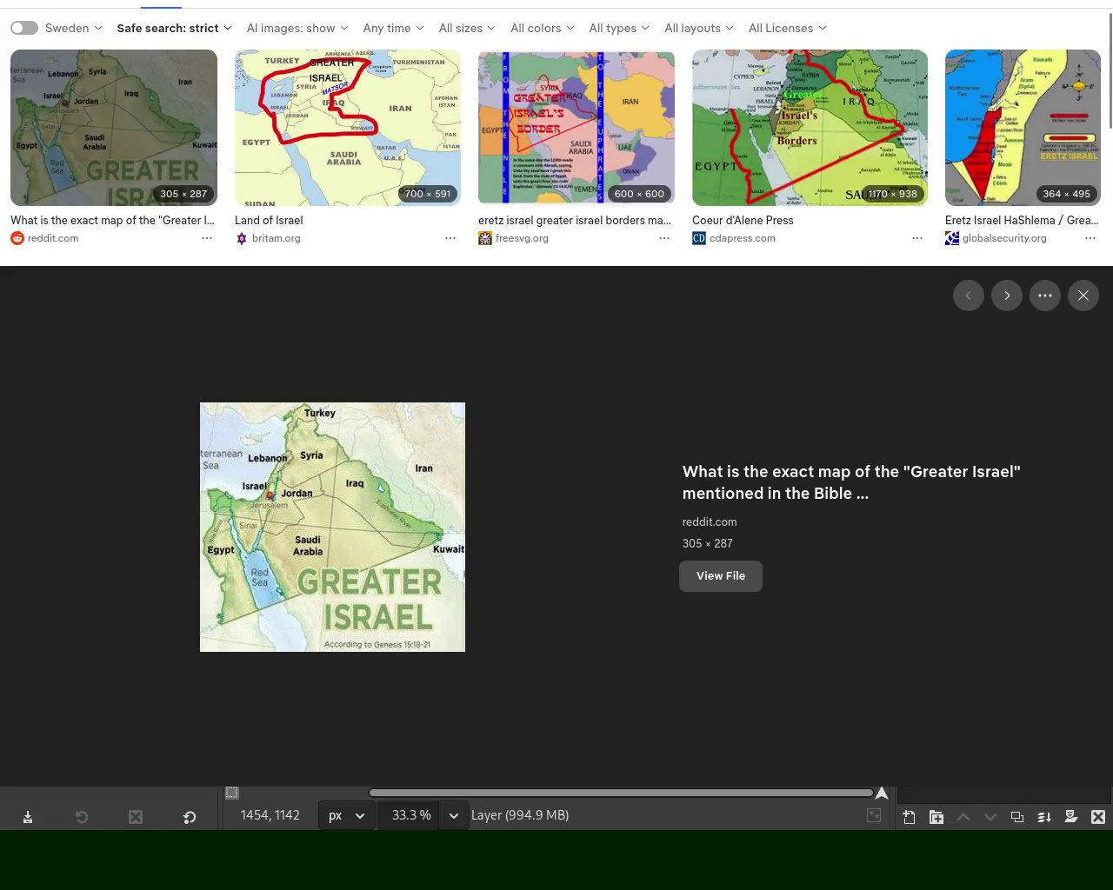
{"action": "scroll", "coordinate": [576, 378], "scroll_direction": "down", "scroll_amount": 10}
Highlight Joshua 1:4's words on the territory to the River Euphrates, then return to New Jerusalem images
{"action": "scroll", "coordinate": [651, 159], "scroll_direction": "down", "scroll_amount": 1}
{"action": "scroll", "coordinate": [651, 160], "scroll_direction": "up", "scroll_amount": 1}
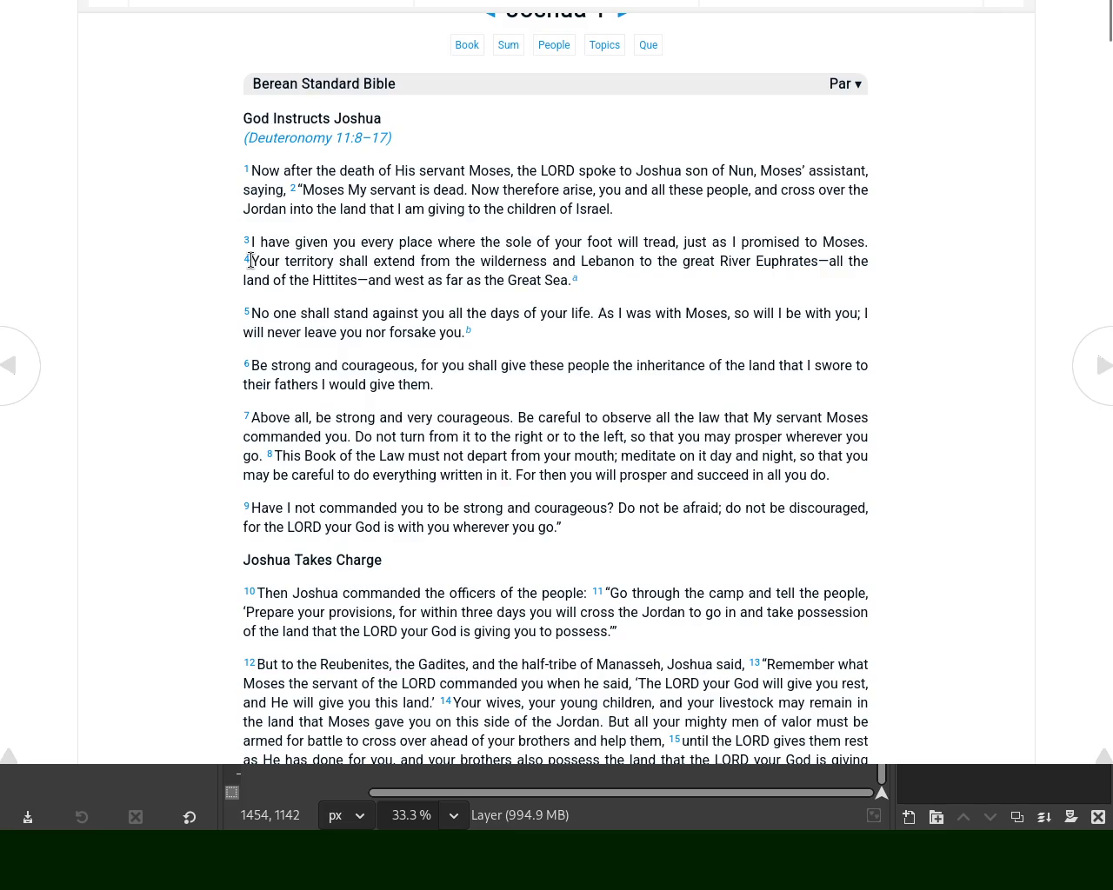
{"action": "left_click_drag", "start_coordinate": [251, 261], "coordinate": [820, 261]}
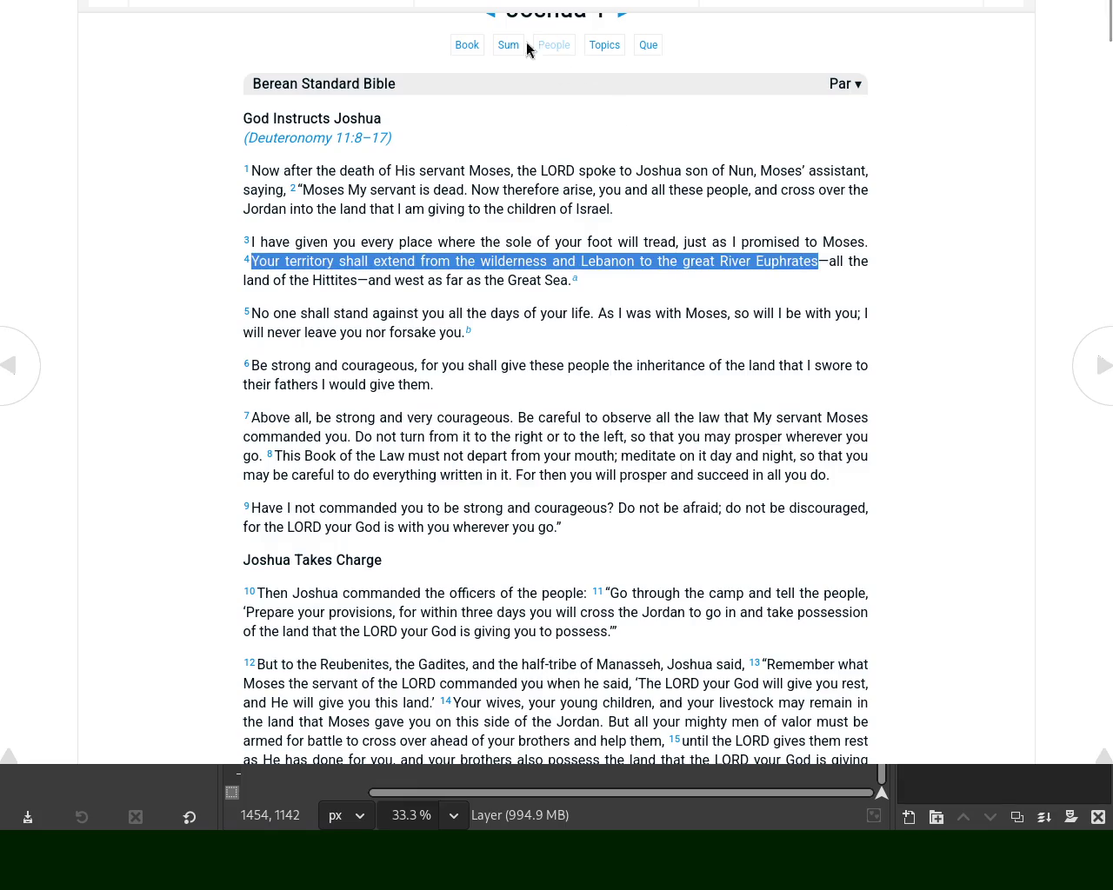
{"action": "left_click", "coordinate": [447, 3]}
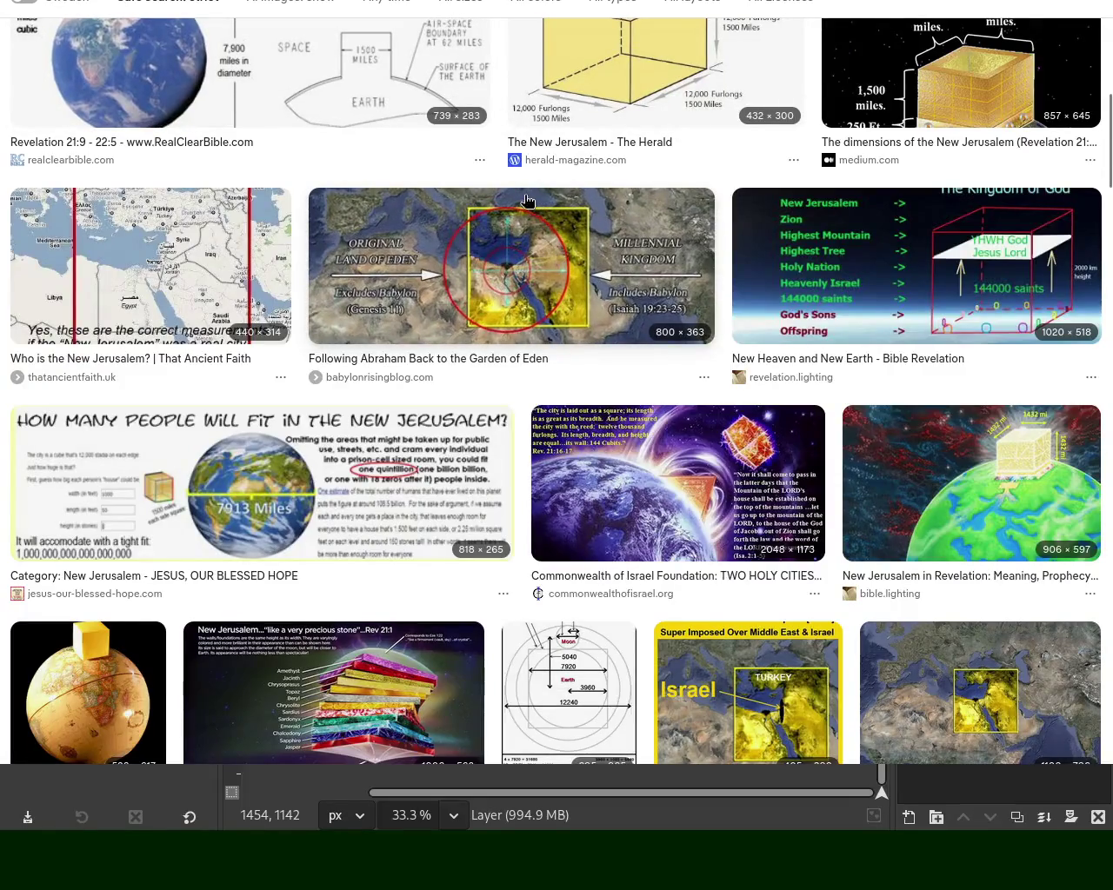
Preview the thatancientfaith.uk 'Who is the New Jerusalem?' map, then scroll to the empocorp.com dimension maps
{"action": "left_click", "coordinate": [191, 271]}
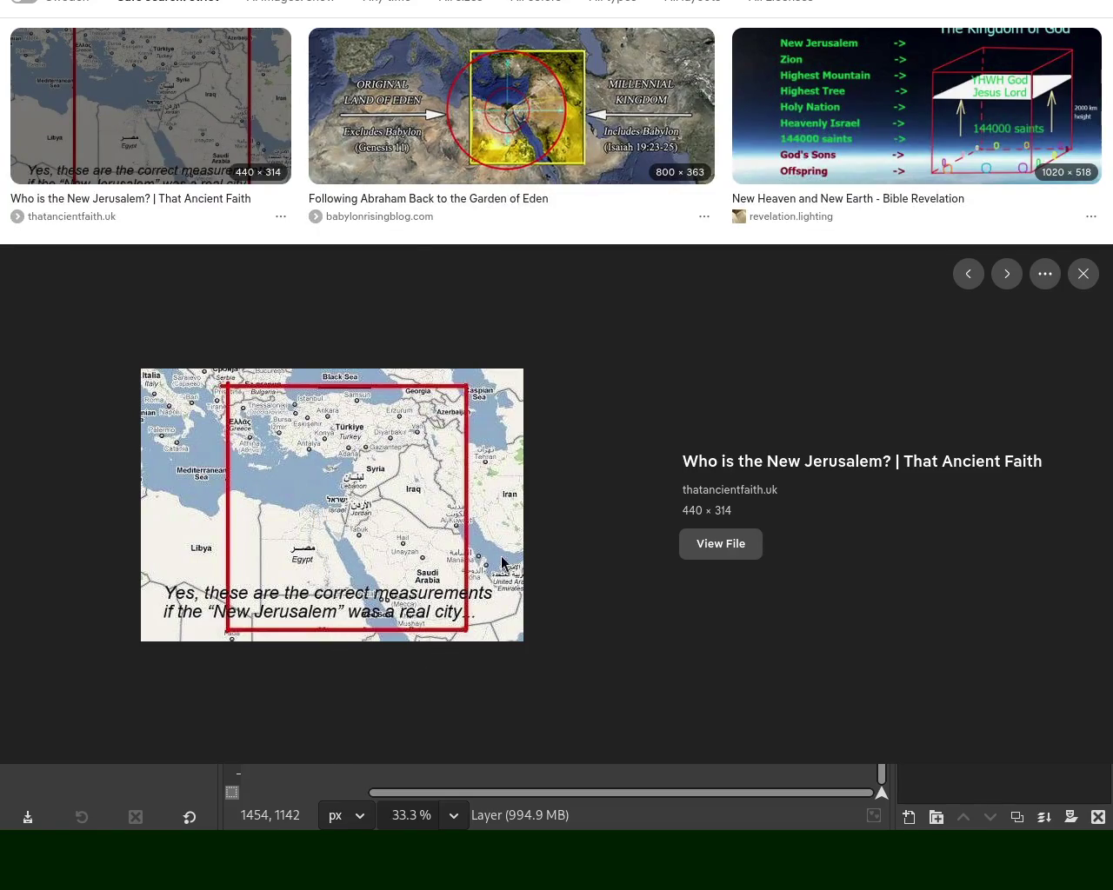
{"action": "scroll", "coordinate": [1108, 176], "scroll_direction": "down", "scroll_amount": 6}
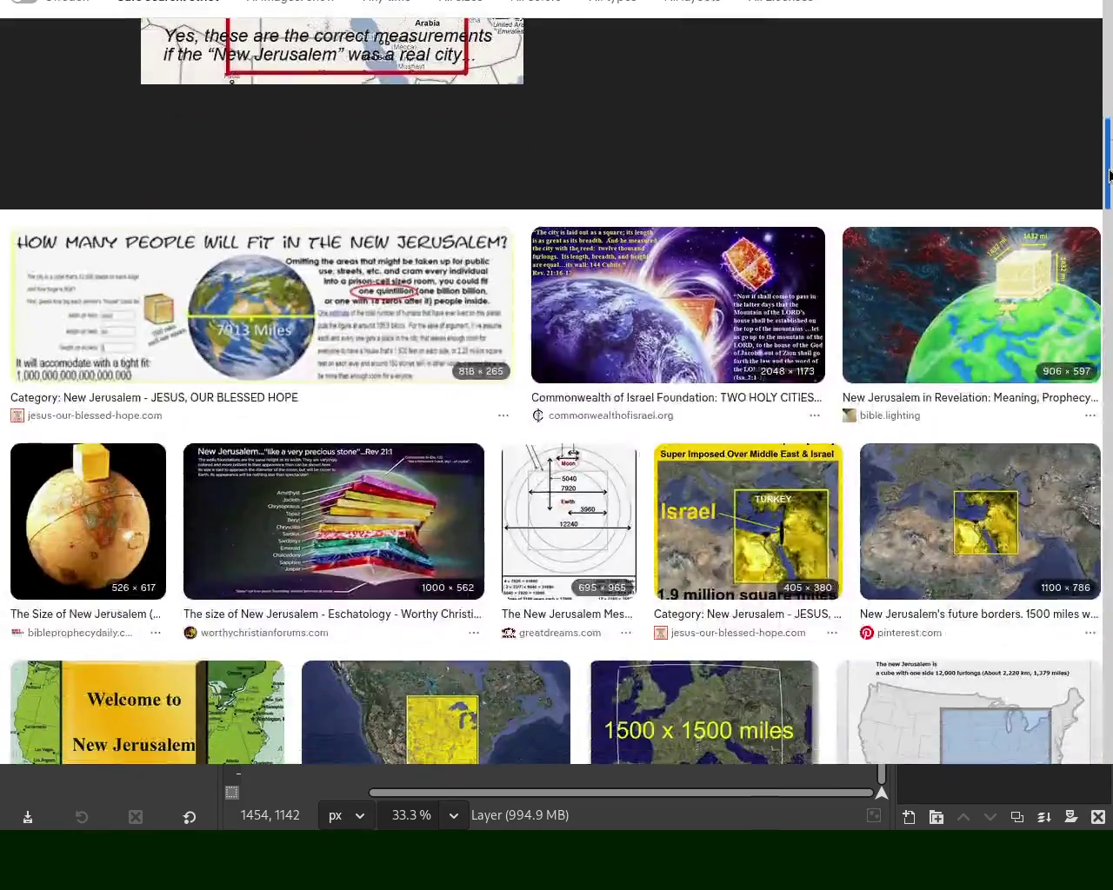
{"action": "left_click_drag", "start_coordinate": [1108, 176], "coordinate": [1097, 257]}
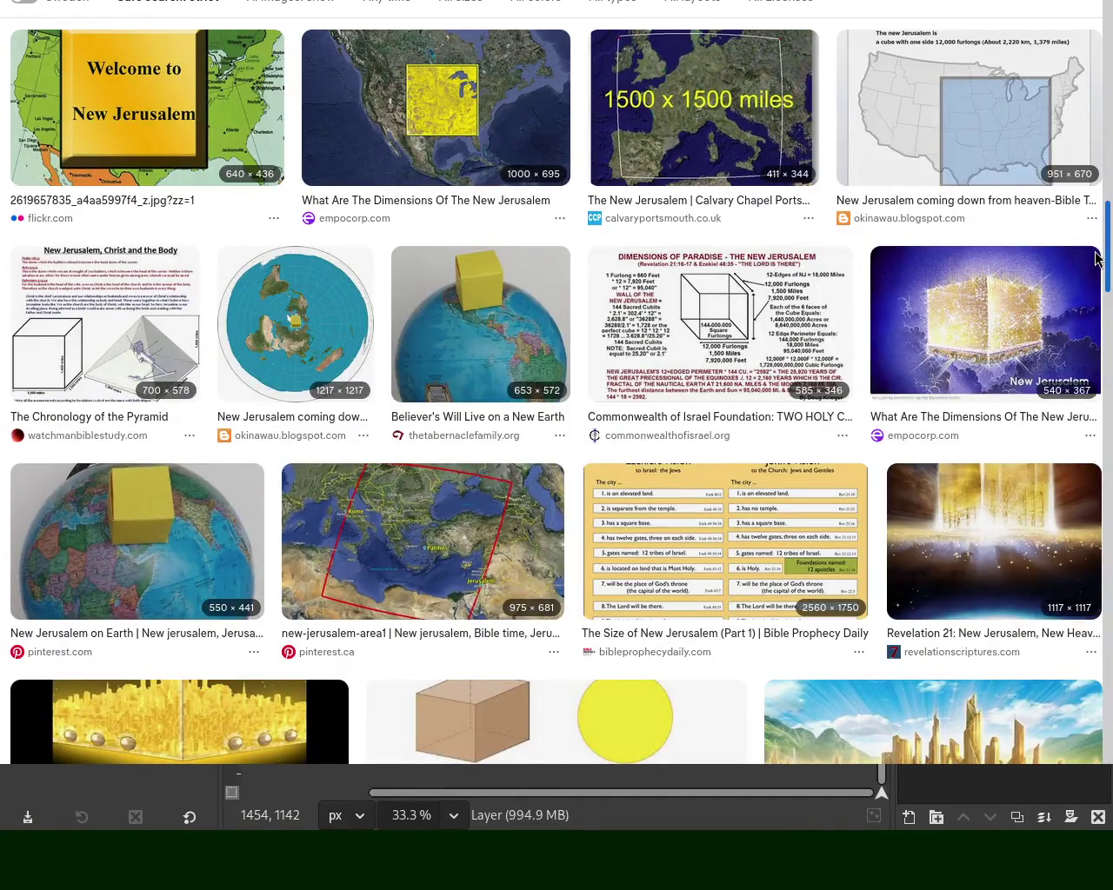
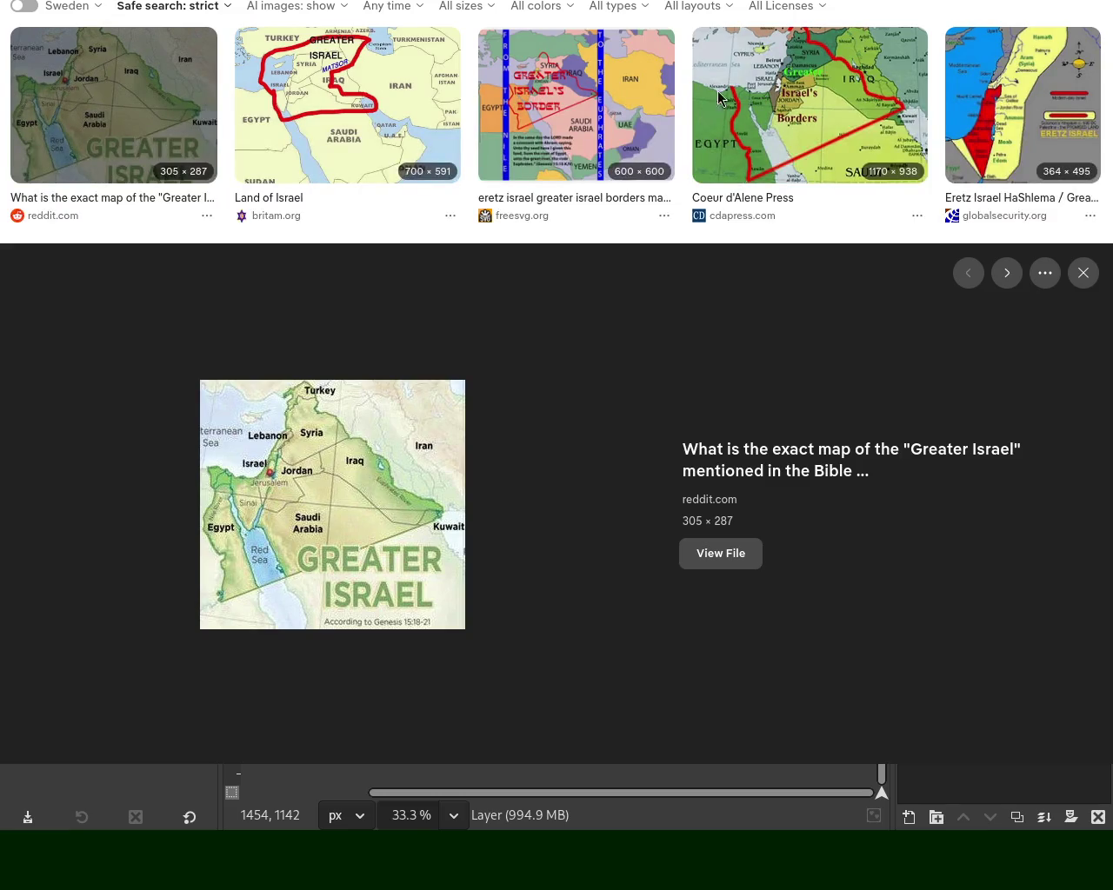
Open the 1170 × 938 Coeur d'Alene Press map of Greater Israel's borders in the preview panel
{"action": "left_click", "coordinate": [825, 124]}
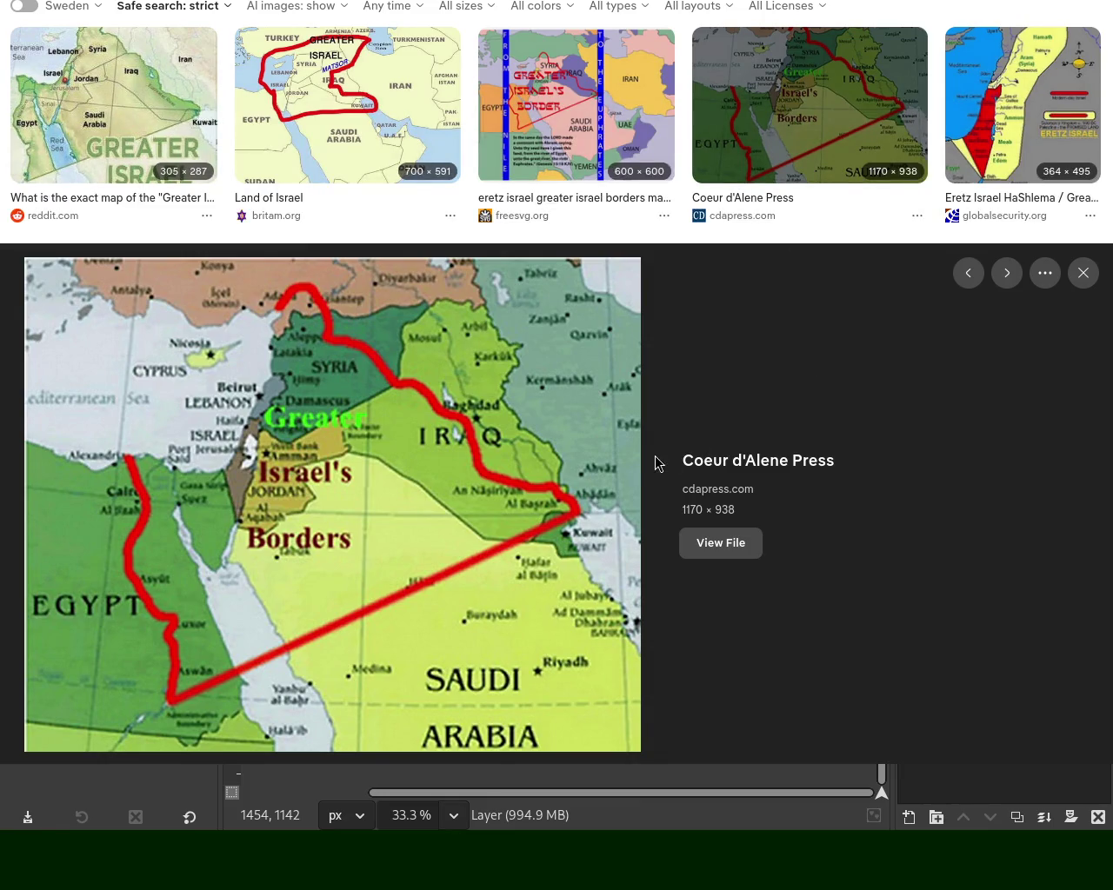
Switch to the Times of Israel article, then move on to the GIMP texture window
{"action": "key", "text": "ctrl+Tab"}
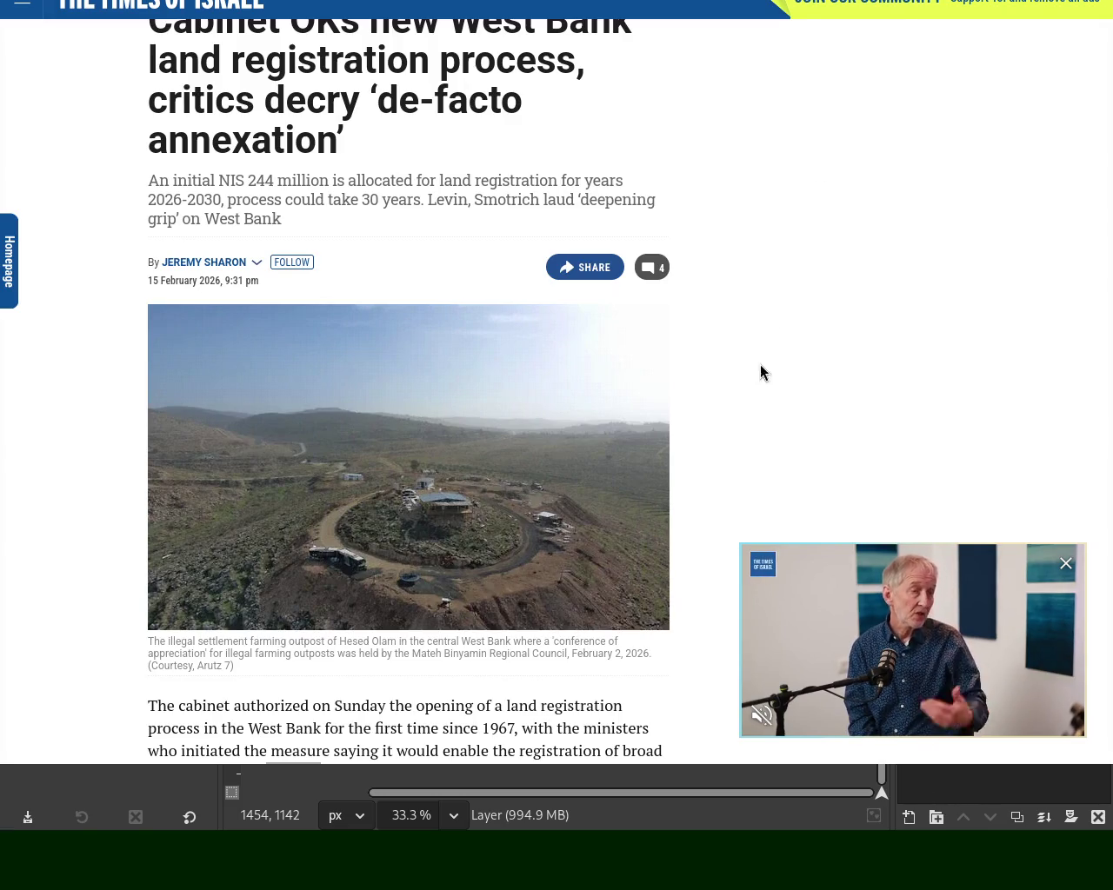
{"action": "key", "text": "ctrl+Tab"}
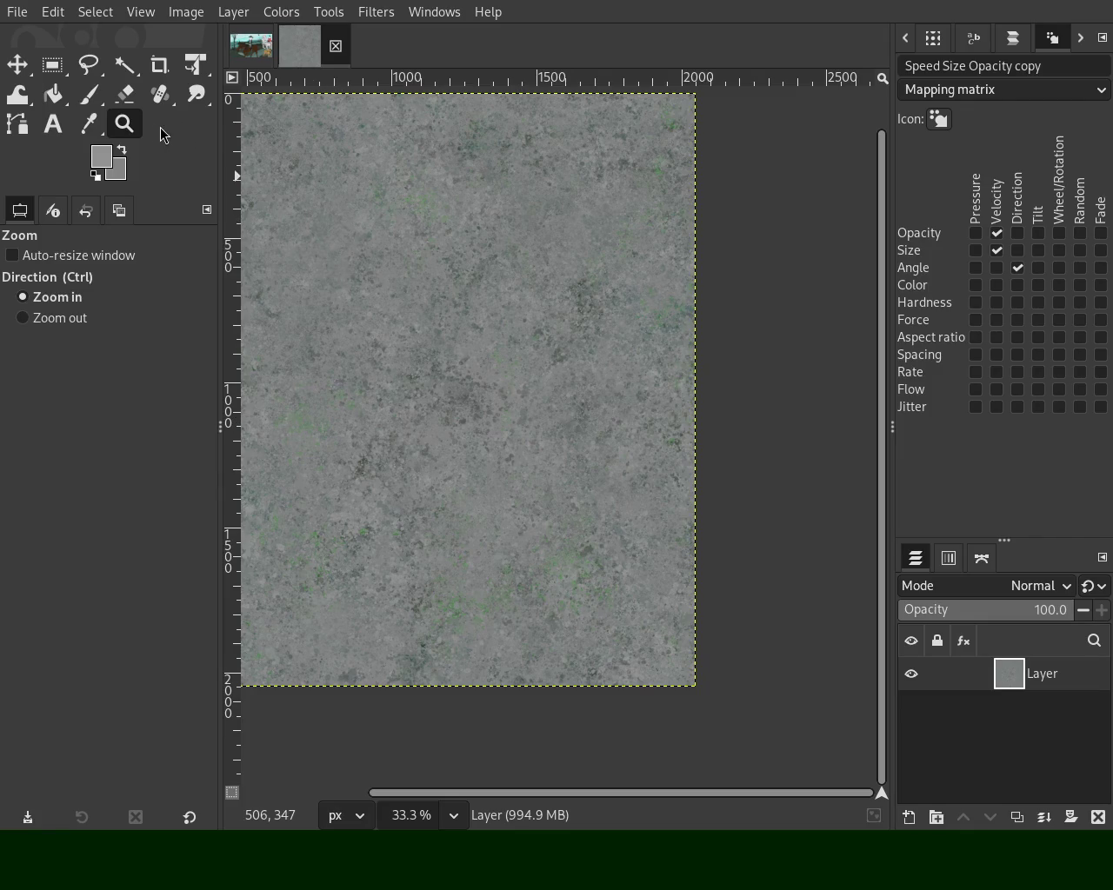
{"action": "left_click", "coordinate": [479, 327], "text": "ctrl"}
{"action": "left_click", "coordinate": [479, 328]}
{"action": "left_click", "coordinate": [448, 331]}
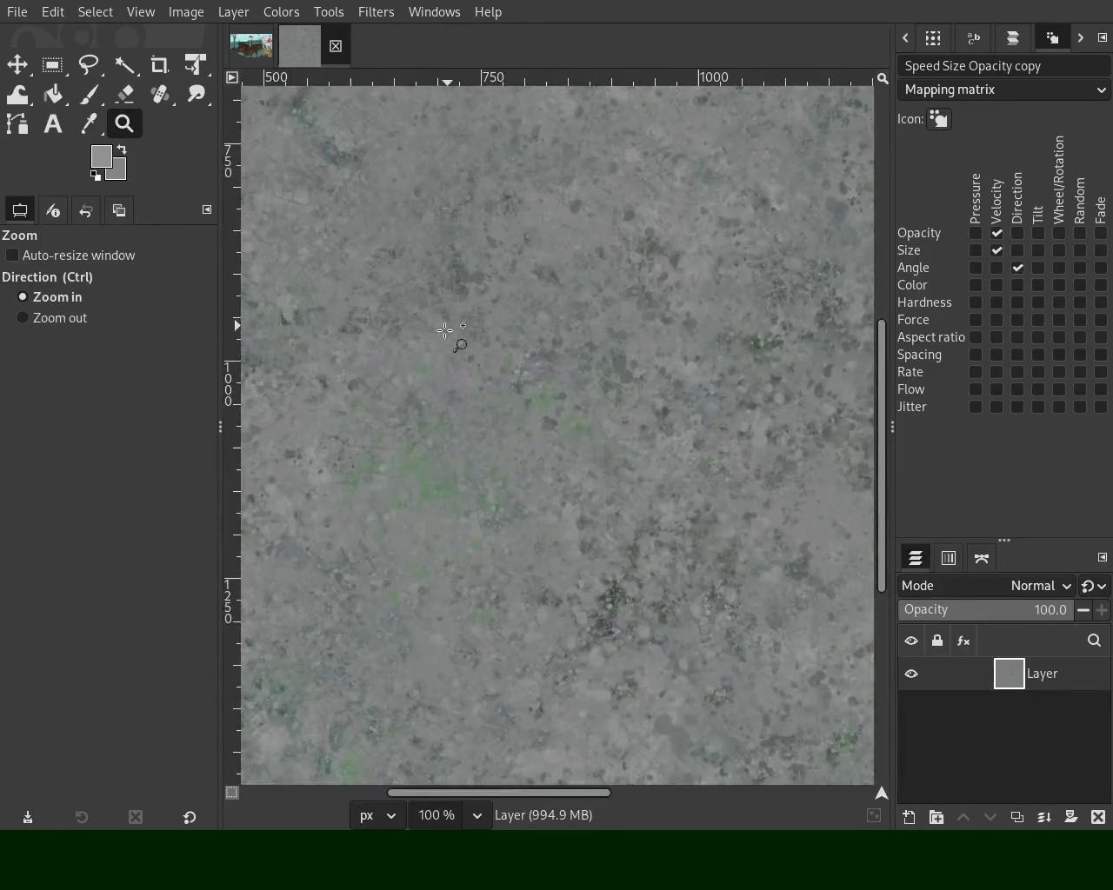
{"action": "left_click", "coordinate": [770, 372]}
{"action": "left_click", "coordinate": [632, 340], "text": "ctrl"}
{"action": "left_click", "coordinate": [632, 341], "text": "ctrl"}
{"action": "left_click", "coordinate": [526, 199]}
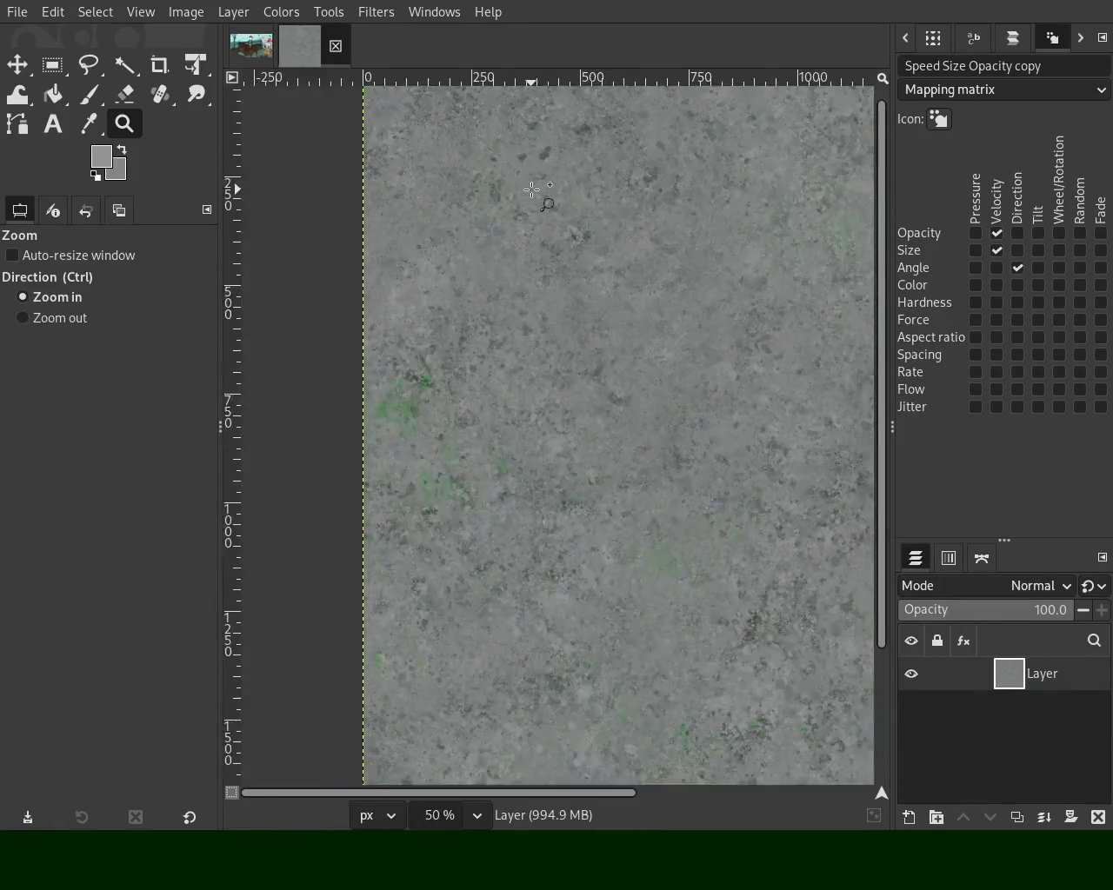
{"action": "left_click", "coordinate": [437, 290]}
{"action": "left_click", "coordinate": [425, 276], "text": "ctrl"}
{"action": "left_click", "coordinate": [425, 276], "text": "ctrl"}
{"action": "left_click", "coordinate": [425, 276], "text": "ctrl"}
{"action": "left_click", "coordinate": [565, 513]}
{"action": "left_click", "coordinate": [628, 638], "text": "ctrl"}
{"action": "left_click", "coordinate": [627, 639]}
{"action": "left_click", "coordinate": [627, 639]}
{"action": "left_click", "coordinate": [549, 546], "text": "ctrl"}
{"action": "left_click", "coordinate": [669, 387]}
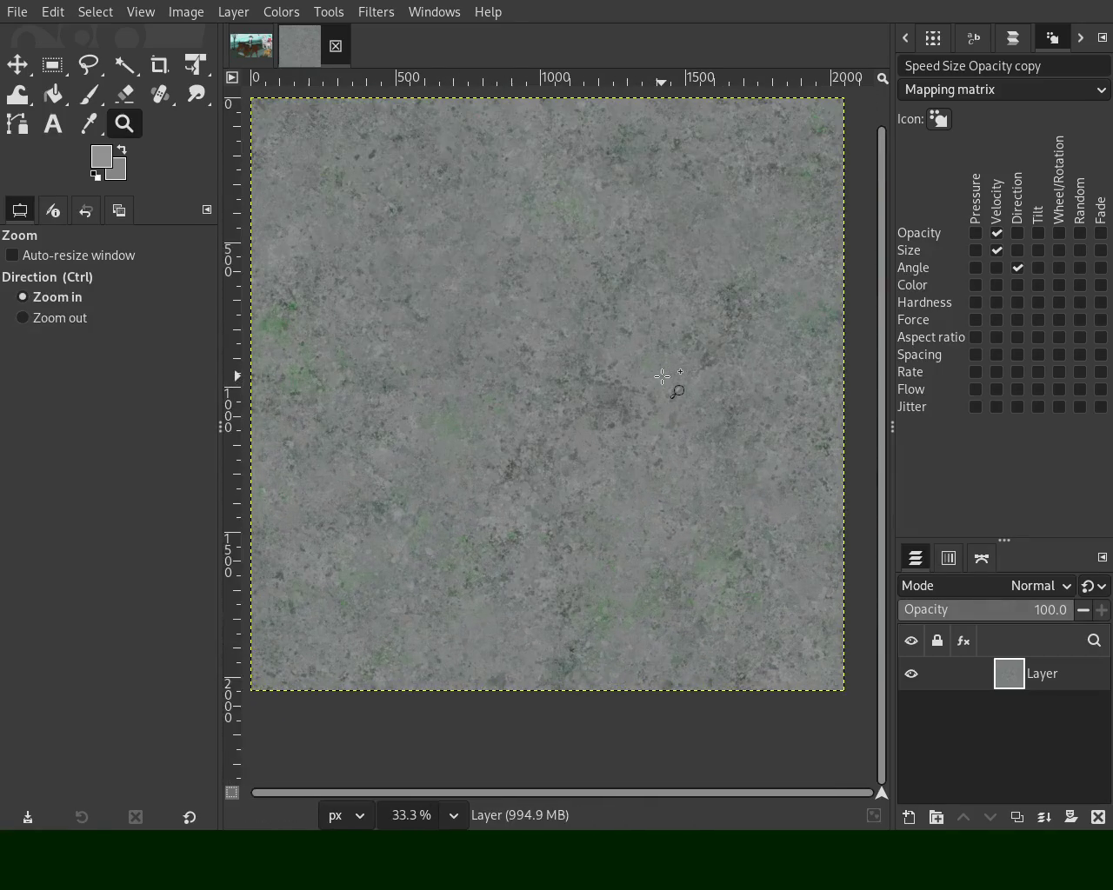
{"action": "key", "text": "ctrl+w"}
{"action": "left_click", "coordinate": [608, 446], "text": "ctrl"}
{"action": "double_click", "coordinate": [579, 517]}
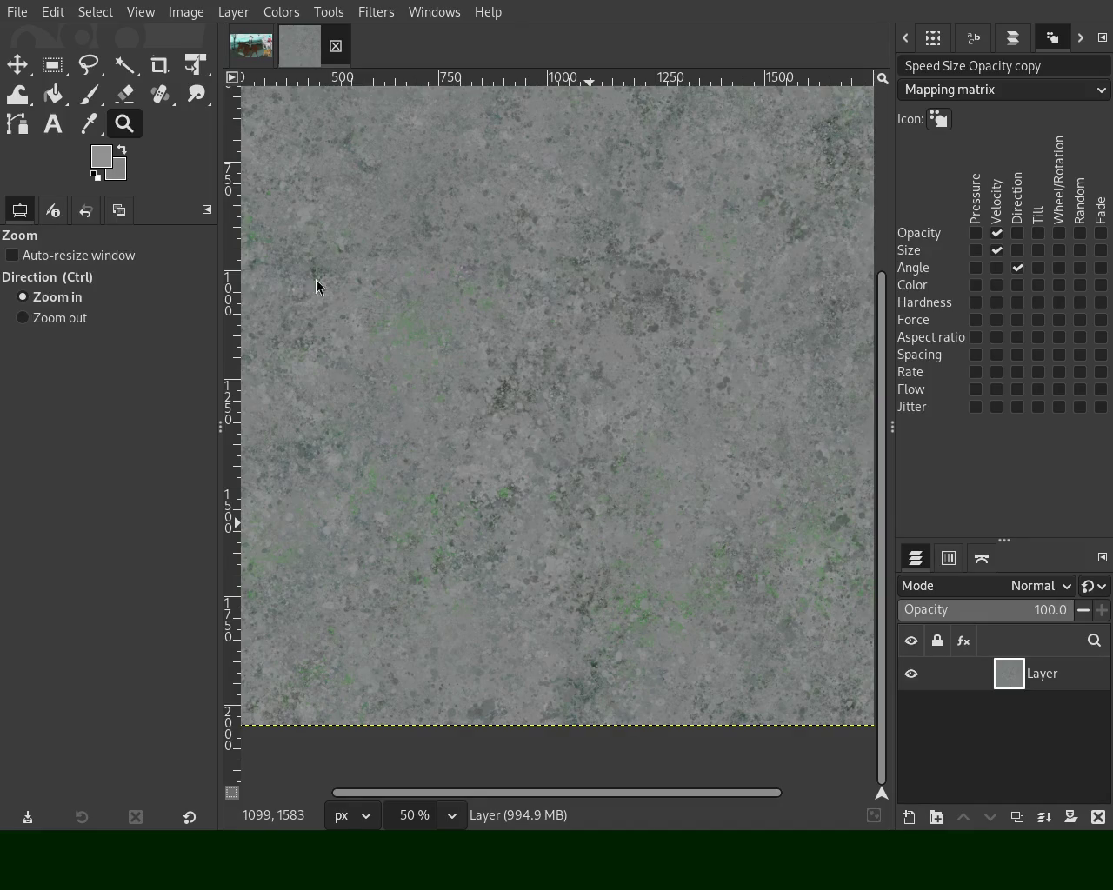
{"action": "key", "text": "ctrl"}
Inspect the stone texture's green flecks up close, then save it as 53.xcf
{"action": "left_click", "coordinate": [591, 253], "text": "ctrl"}
{"action": "double_click", "coordinate": [611, 164]}
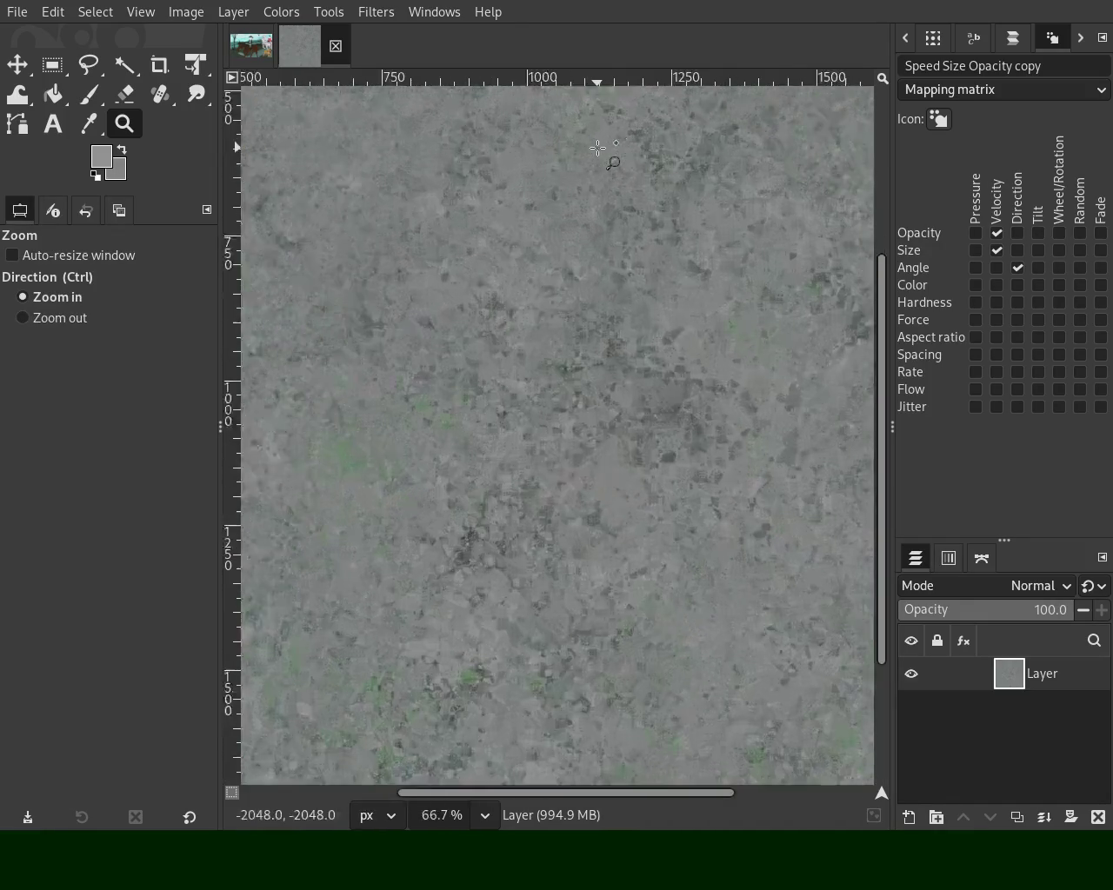
{"action": "left_click", "coordinate": [576, 325]}
{"action": "left_click", "coordinate": [573, 322], "text": "ctrl"}
{"action": "left_click", "coordinate": [550, 340], "text": "ctrl"}
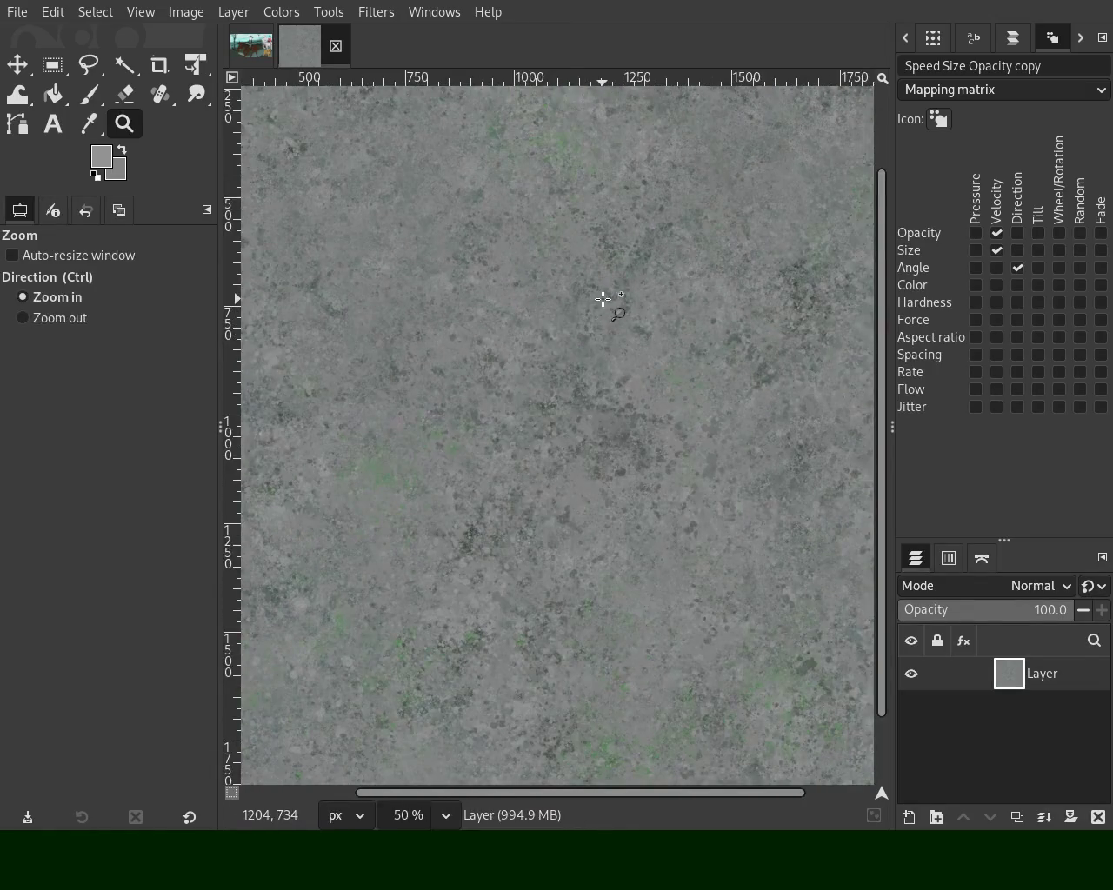
{"action": "double_click", "coordinate": [609, 306]}
{"action": "left_click", "coordinate": [579, 352]}
{"action": "double_click", "coordinate": [579, 352], "text": "ctrl"}
{"action": "triple_click", "coordinate": [584, 353], "text": "ctrl"}
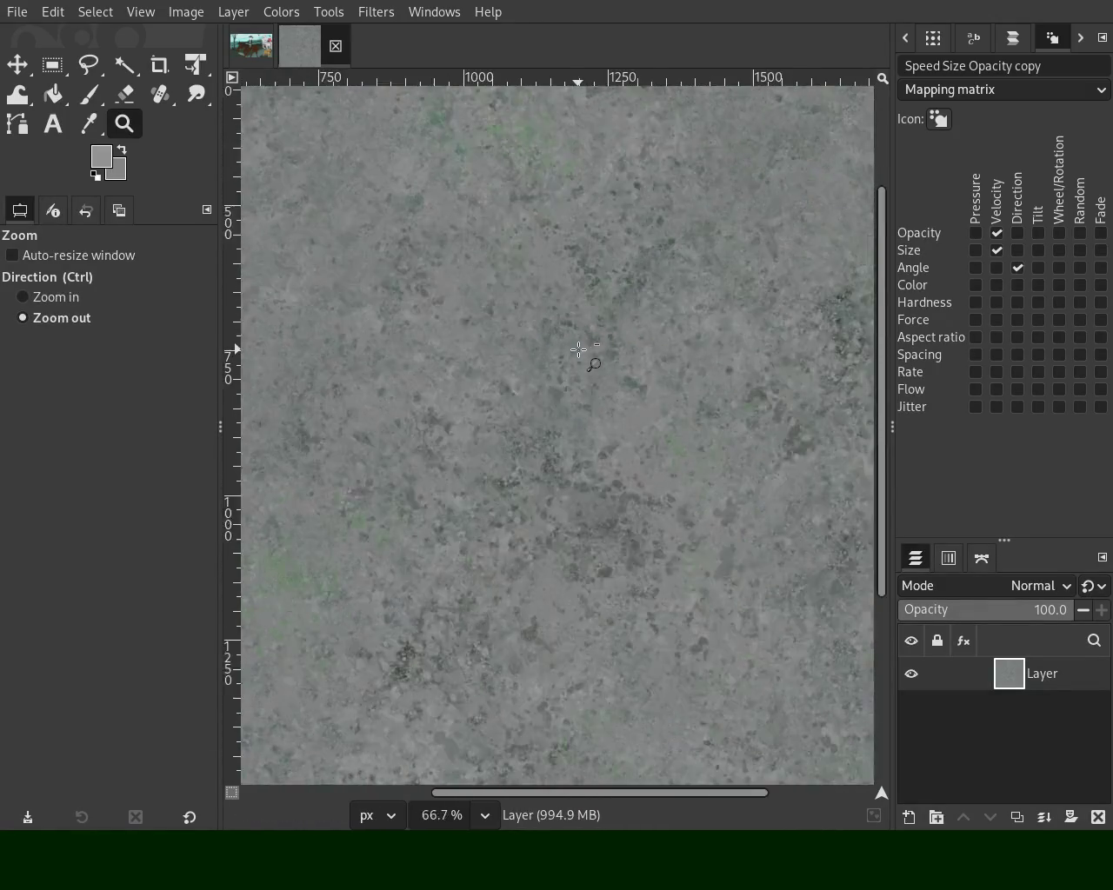
{"action": "triple_click", "coordinate": [583, 353], "text": "ctrl"}
{"action": "left_click", "coordinate": [625, 296]}
{"action": "left_click", "coordinate": [496, 467], "text": "ctrl"}
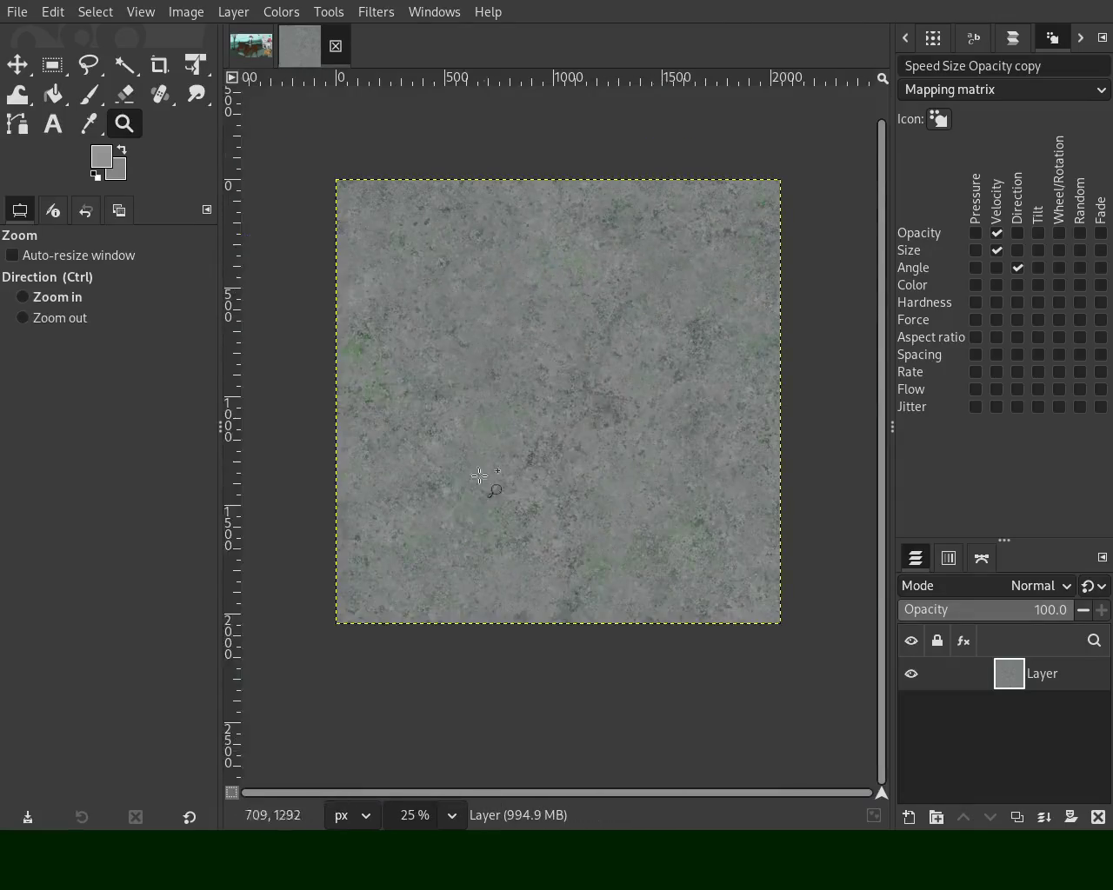
{"action": "left_click", "coordinate": [490, 524]}
{"action": "left_click", "coordinate": [462, 448], "text": "ctrl"}
{"action": "key", "text": "ctrl+s"}
Select the Paintbrush and sample a darker grey from the texture as the paint colour
{"action": "double_click", "coordinate": [600, 339], "text": "ctrl"}
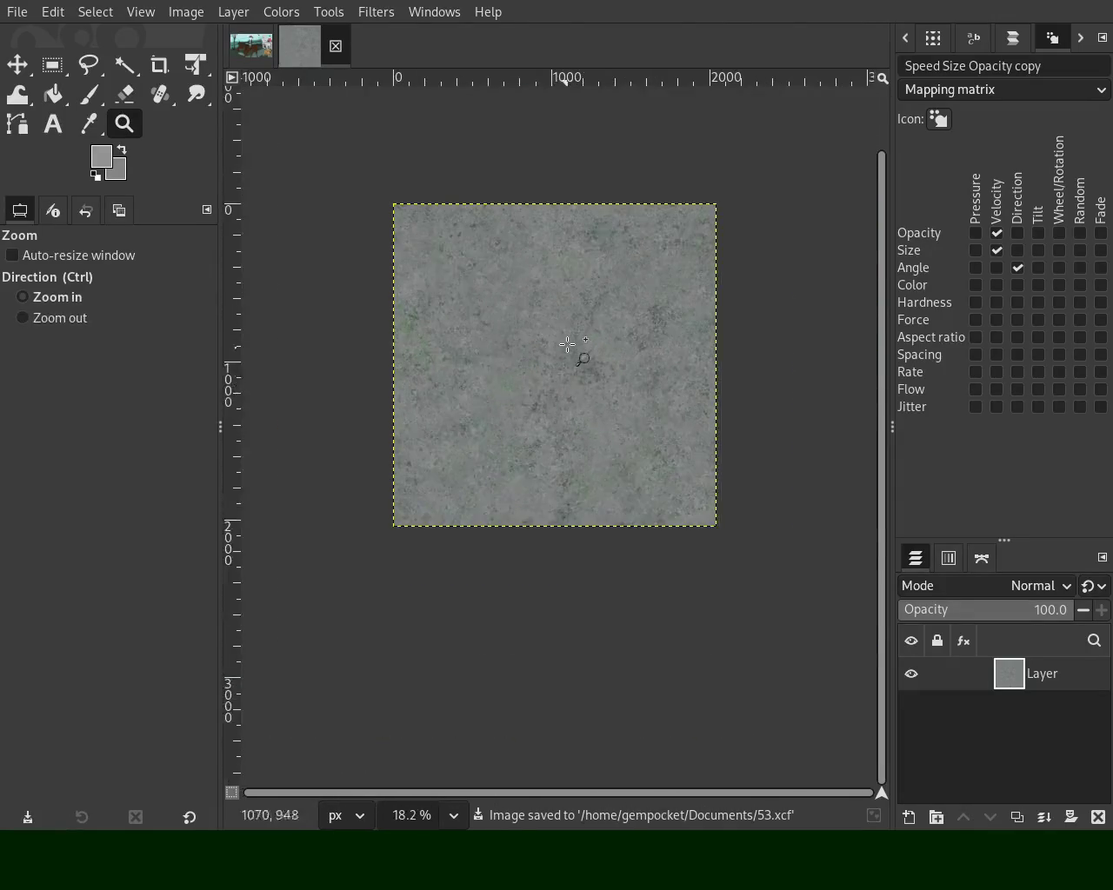
{"action": "double_click", "coordinate": [578, 348]}
{"action": "left_click", "coordinate": [600, 341], "text": "ctrl"}
{"action": "left_click", "coordinate": [529, 385]}
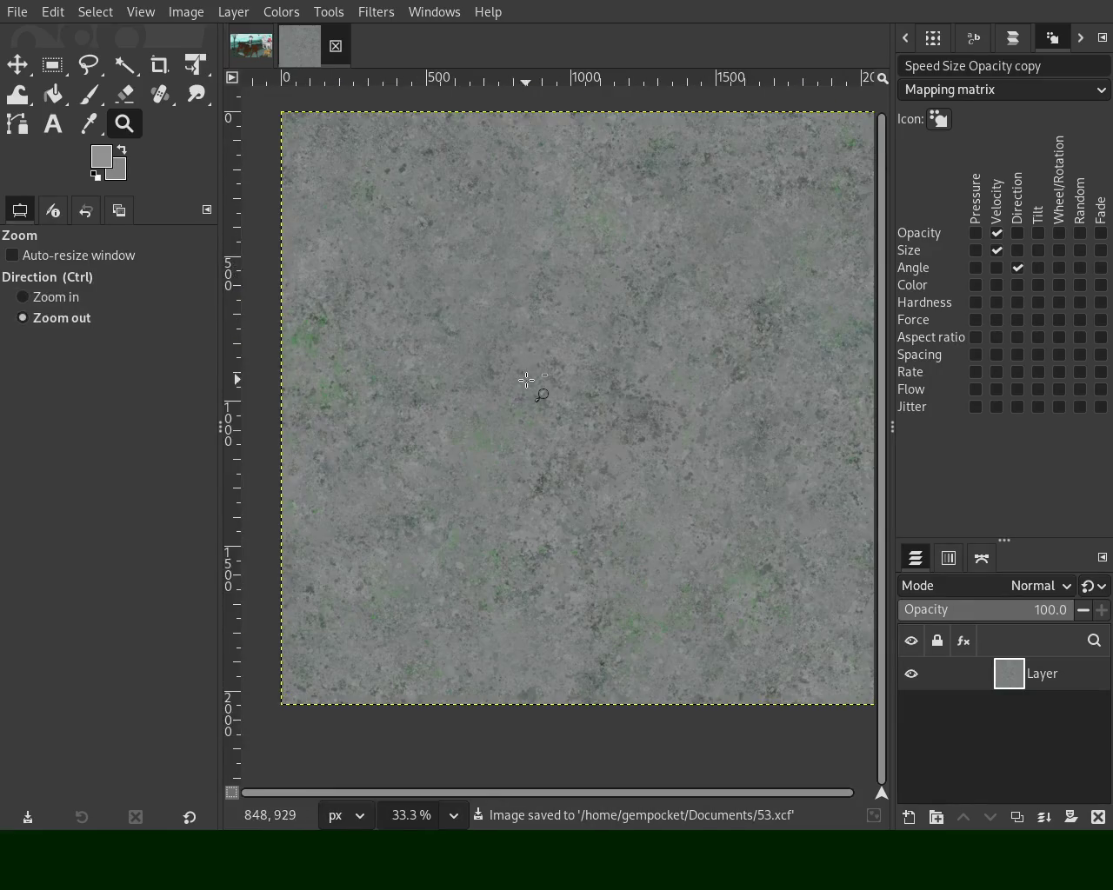
{"action": "left_click", "coordinate": [530, 391], "text": "ctrl"}
{"action": "left_click", "coordinate": [521, 418]}
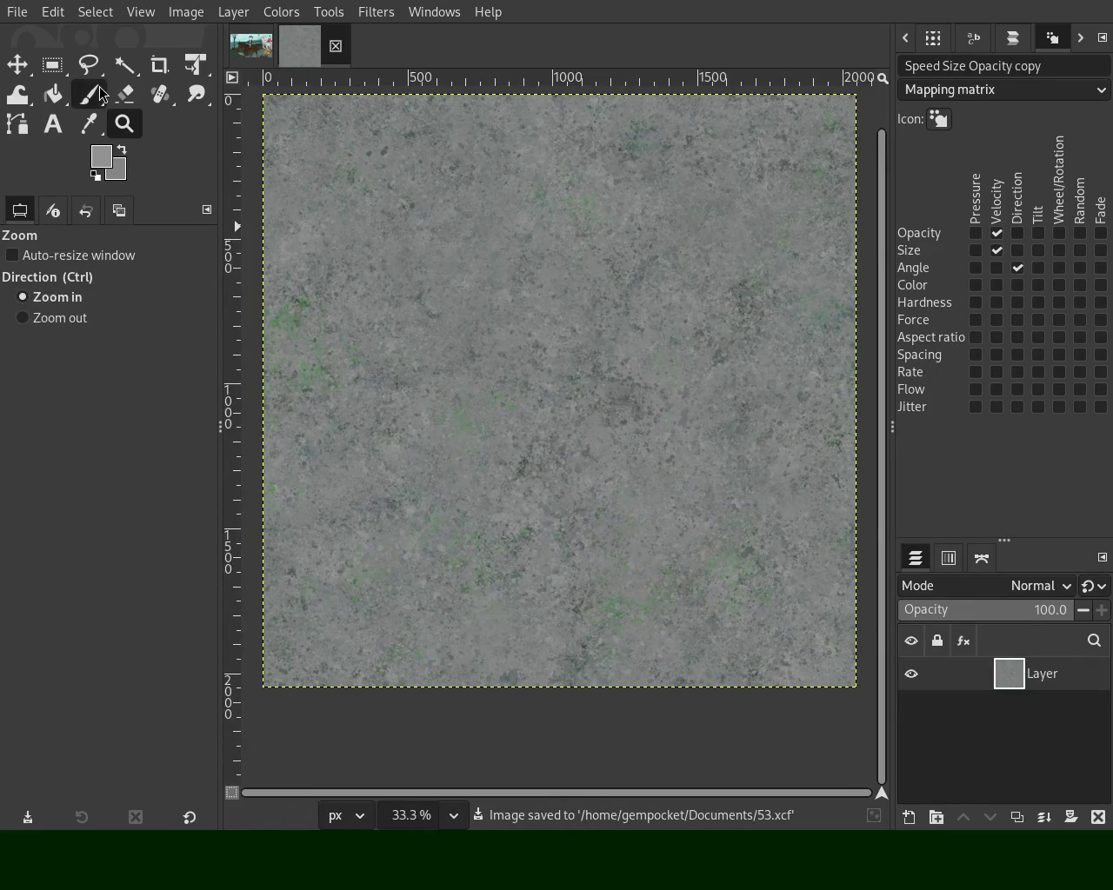
{"action": "left_click", "coordinate": [88, 94]}
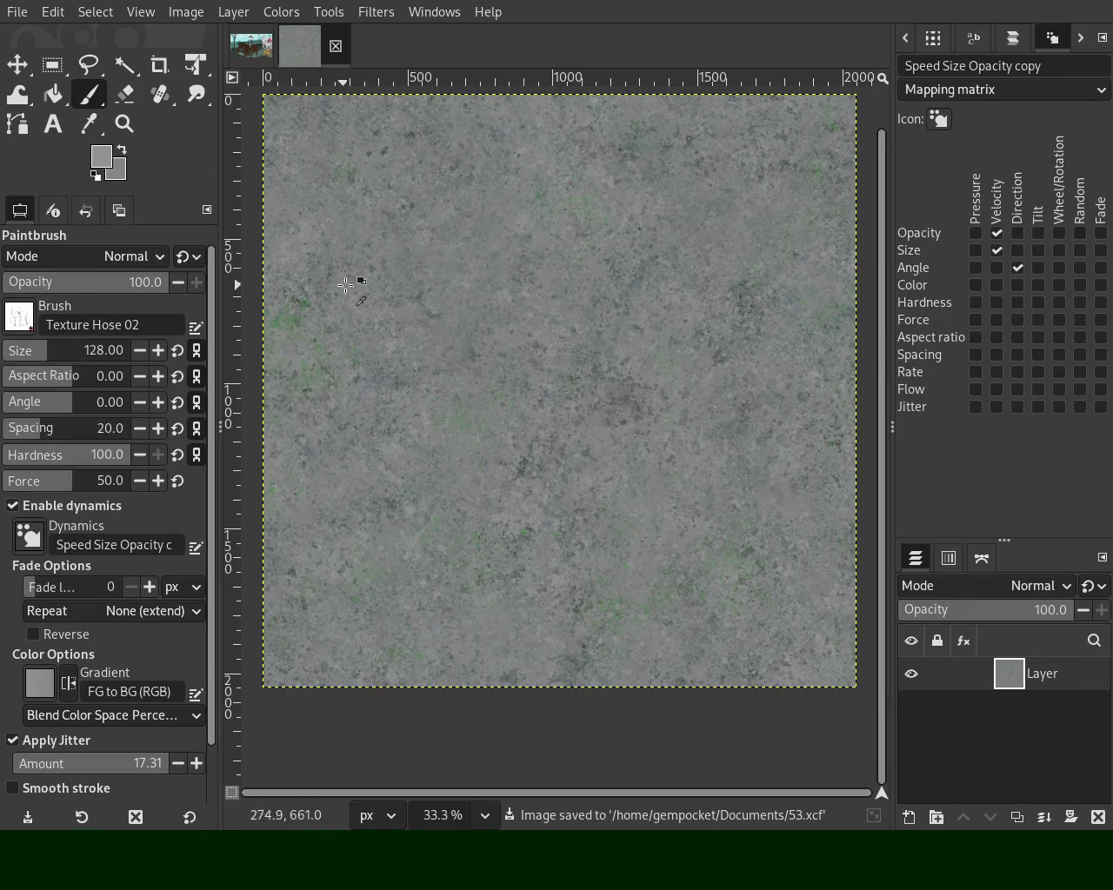
{"action": "left_click", "coordinate": [460, 269], "text": "ctrl"}
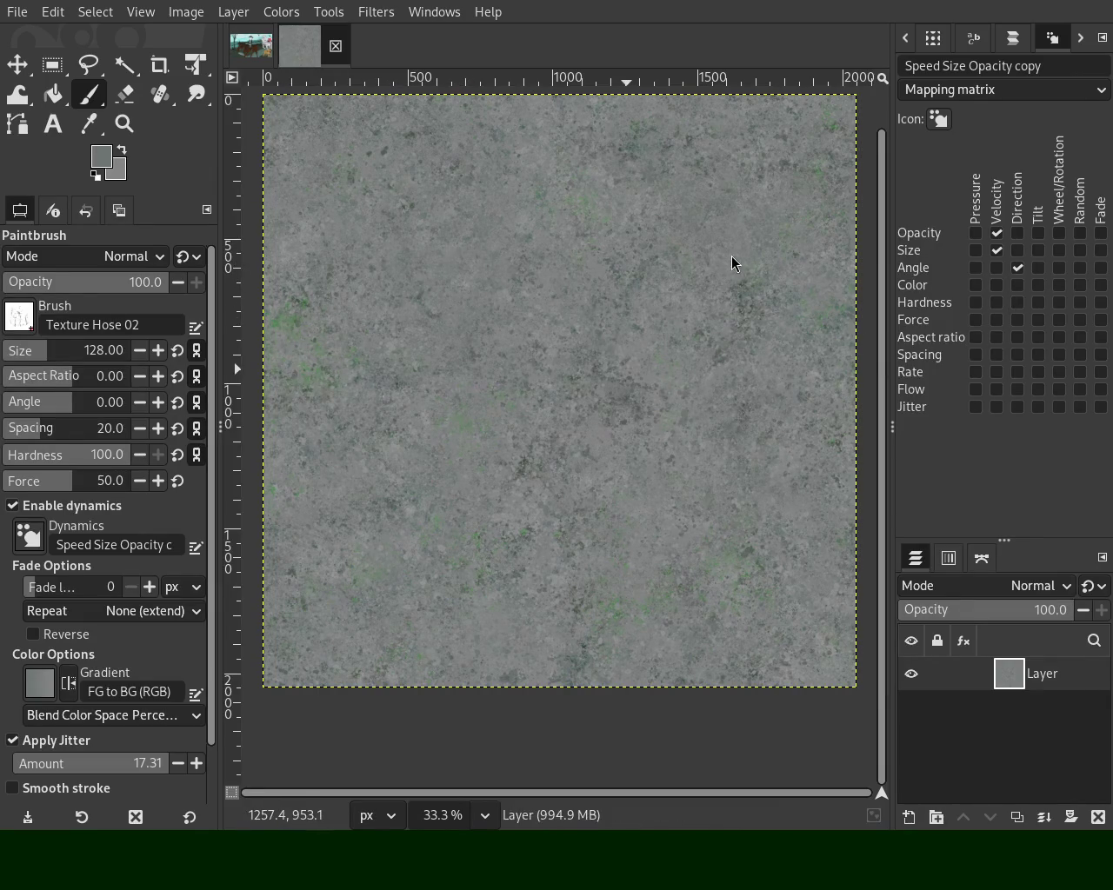